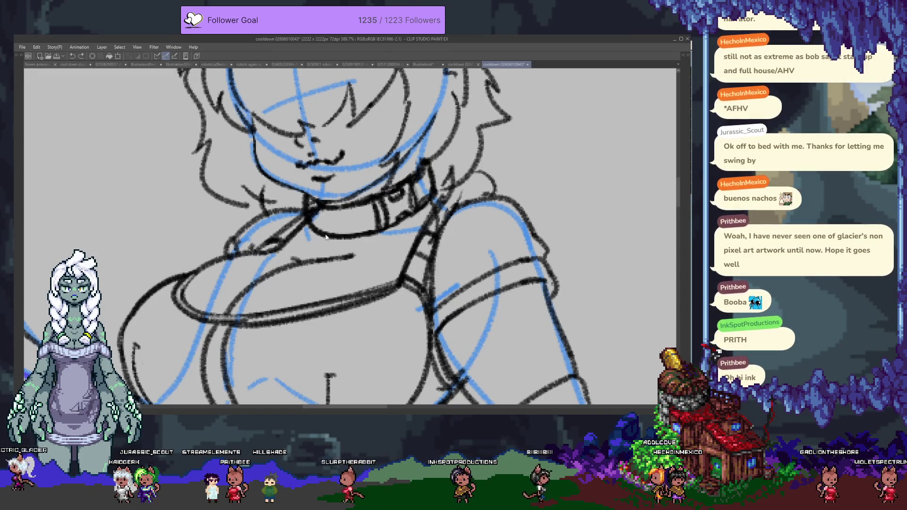
- Cross-hatch the collar band in black with only Layer 20 visible, then show the other layers again
{"action": "key", "text": "Tab"}
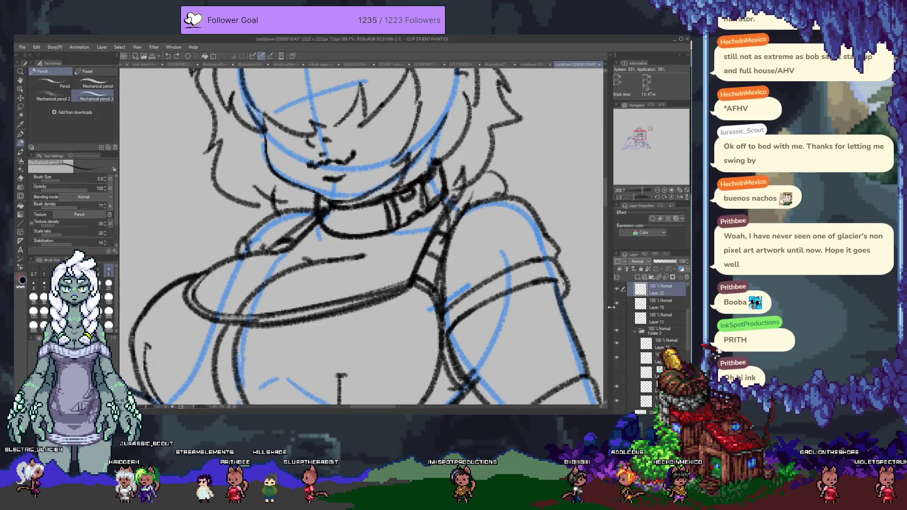
{"action": "left_click", "coordinate": [617, 290], "text": "alt"}
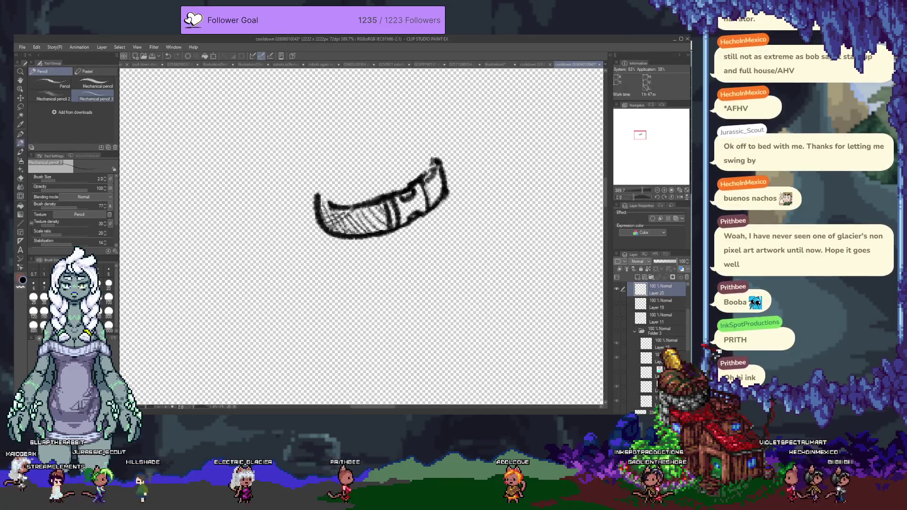
{"action": "left_click_drag", "start_coordinate": [349, 228], "coordinate": [373, 205]}
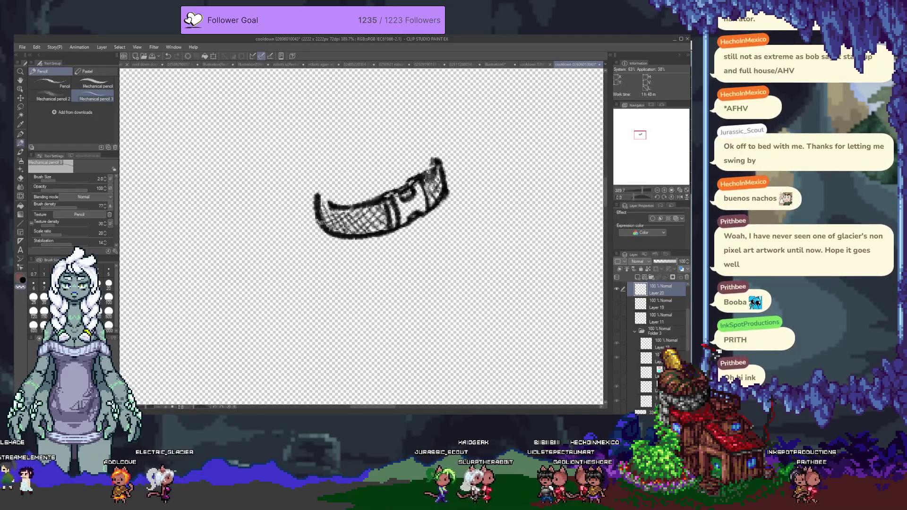
{"action": "key", "text": "Tab"}
{"action": "key", "text": "Tab"}
{"action": "left_click", "coordinate": [616, 290], "text": "alt"}
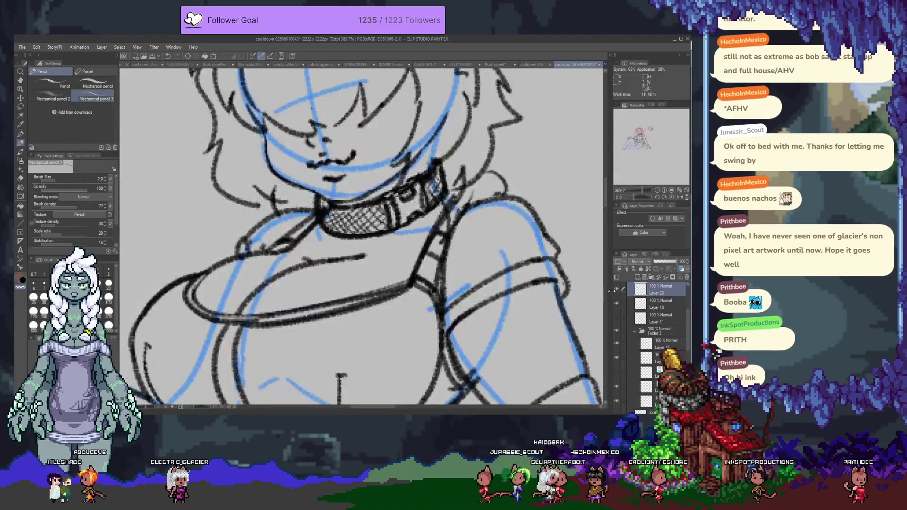
- Zoom out to see the whole figure, then zoom in to about 242% on the front boot
{"action": "scroll", "coordinate": [312, 276], "scroll_direction": "down", "scroll_amount": 2}
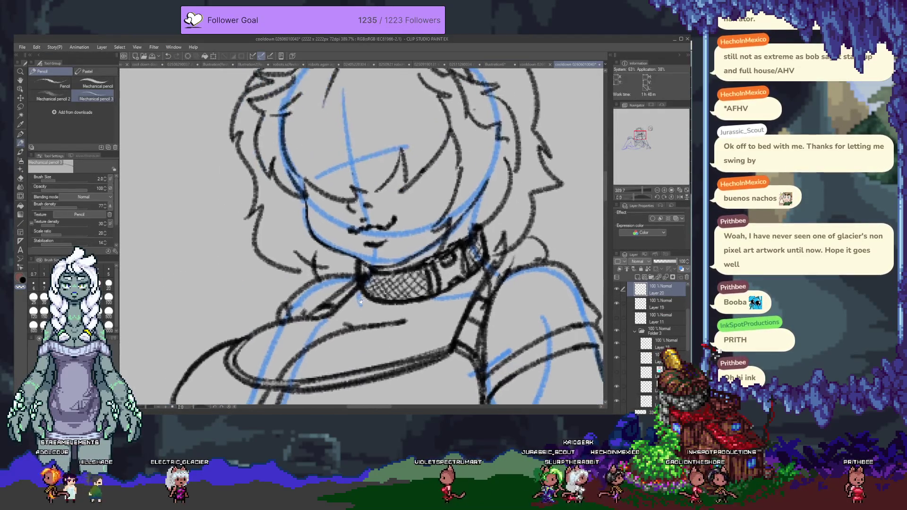
{"action": "scroll", "coordinate": [334, 242], "scroll_direction": "up", "scroll_amount": 2}
{"action": "scroll", "coordinate": [354, 244], "scroll_direction": "down", "scroll_amount": 3}
{"action": "scroll", "coordinate": [332, 236], "scroll_direction": "down", "scroll_amount": 2}
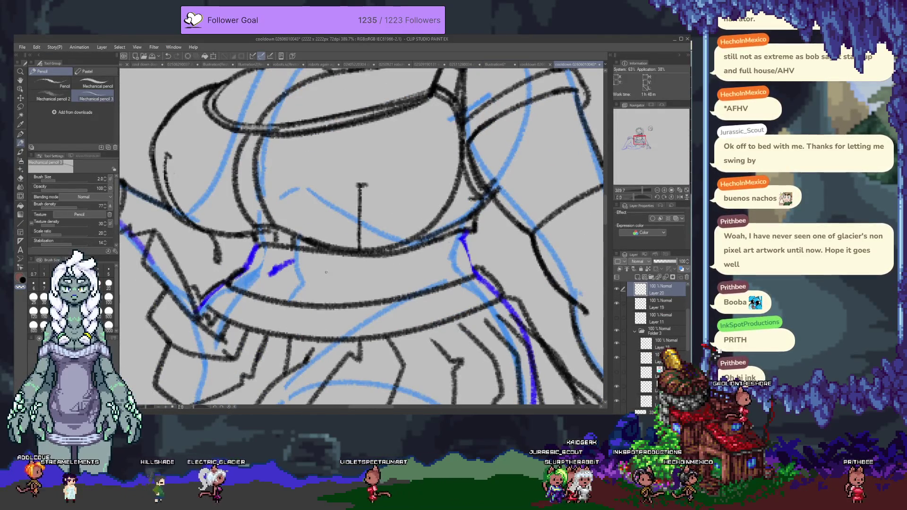
{"action": "scroll", "coordinate": [328, 264], "scroll_direction": "down", "scroll_amount": 2}
{"action": "scroll", "coordinate": [333, 267], "scroll_direction": "down", "scroll_amount": 4}
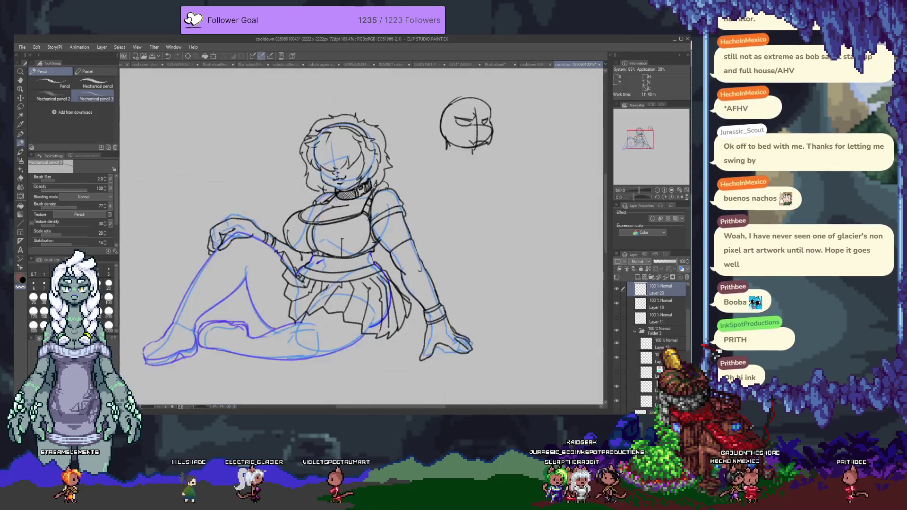
{"action": "scroll", "coordinate": [337, 268], "scroll_direction": "up", "scroll_amount": 2}
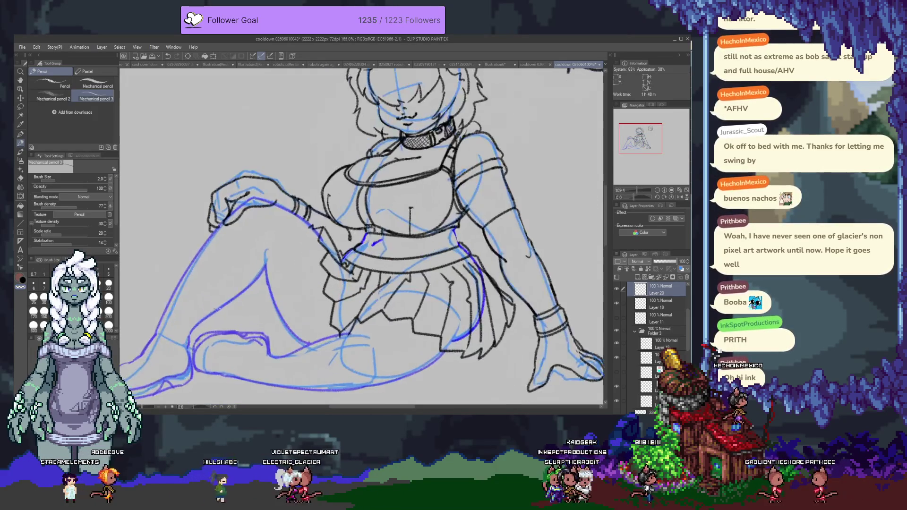
{"action": "scroll", "coordinate": [649, 307], "scroll_direction": "up", "scroll_amount": 1}
{"action": "scroll", "coordinate": [649, 307], "scroll_direction": "up", "scroll_amount": 2}
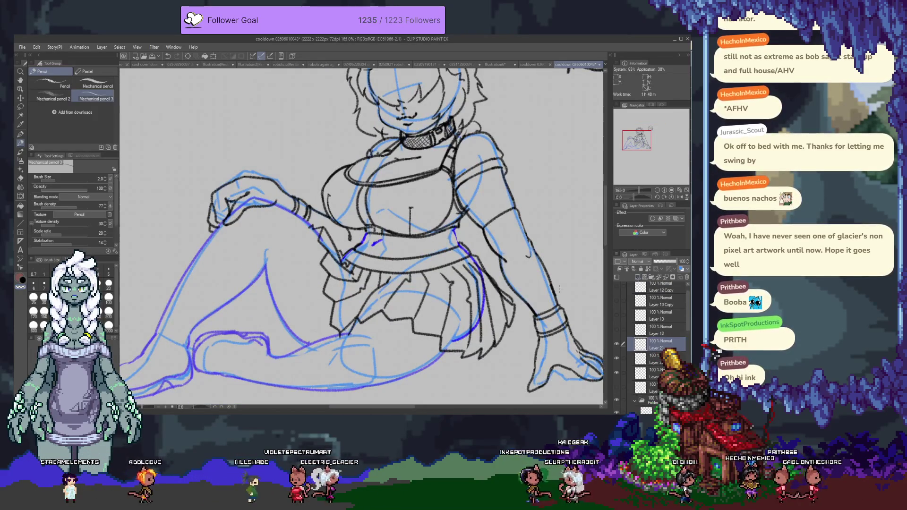
{"action": "scroll", "coordinate": [378, 255], "scroll_direction": "up", "scroll_amount": 1}
{"action": "scroll", "coordinate": [281, 232], "scroll_direction": "up", "scroll_amount": 1}
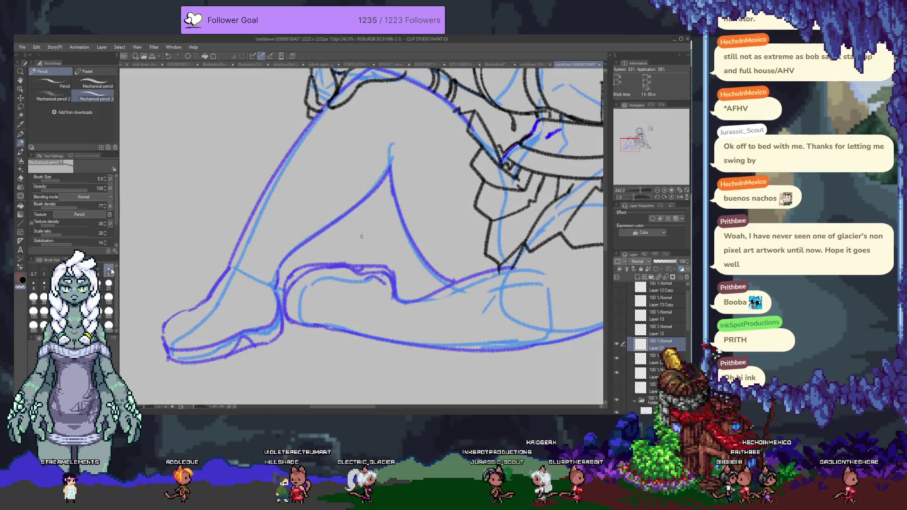
{"action": "scroll", "coordinate": [320, 232], "scroll_direction": "down", "scroll_amount": 1}
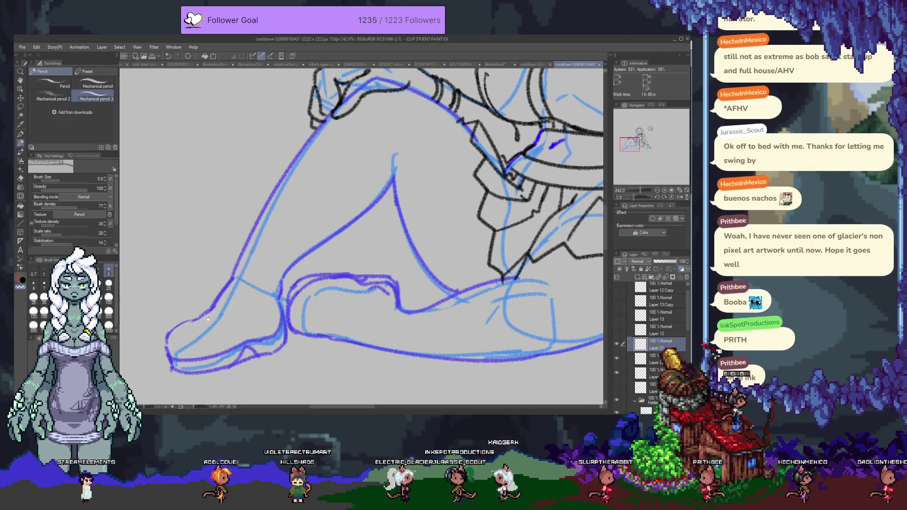
{"action": "scroll", "coordinate": [216, 279], "scroll_direction": "left", "scroll_amount": 1}
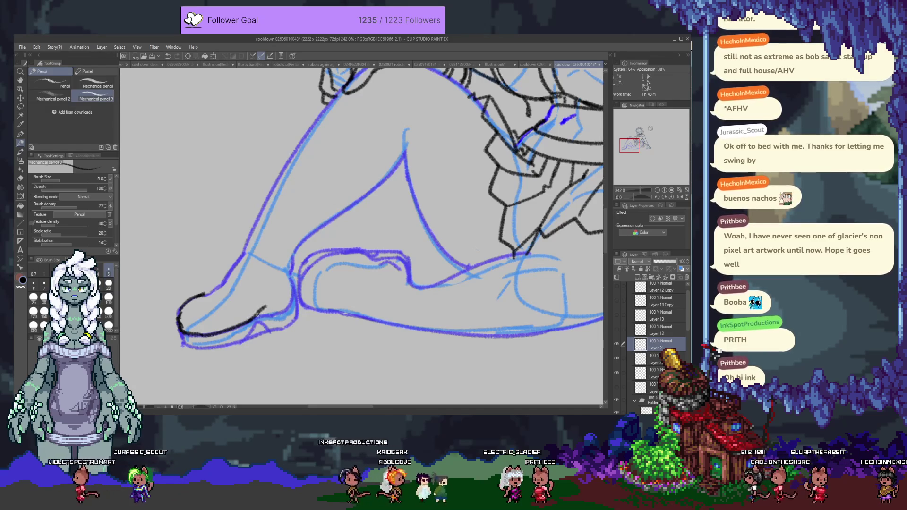
- Ink the boot's bottom outline up to the ankle, a detail line inside the foot, and the heel line
{"action": "left_click_drag", "start_coordinate": [244, 323], "coordinate": [290, 265]}
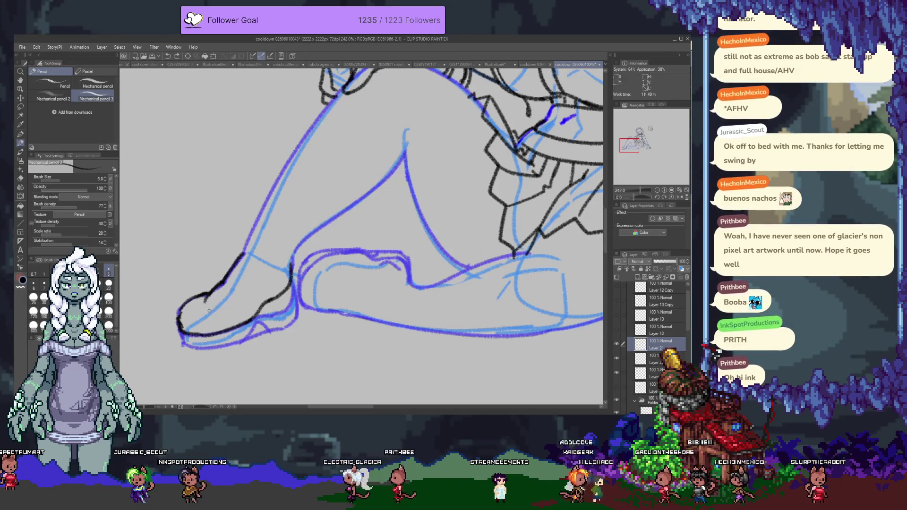
{"action": "left_click_drag", "start_coordinate": [211, 313], "coordinate": [245, 305]}
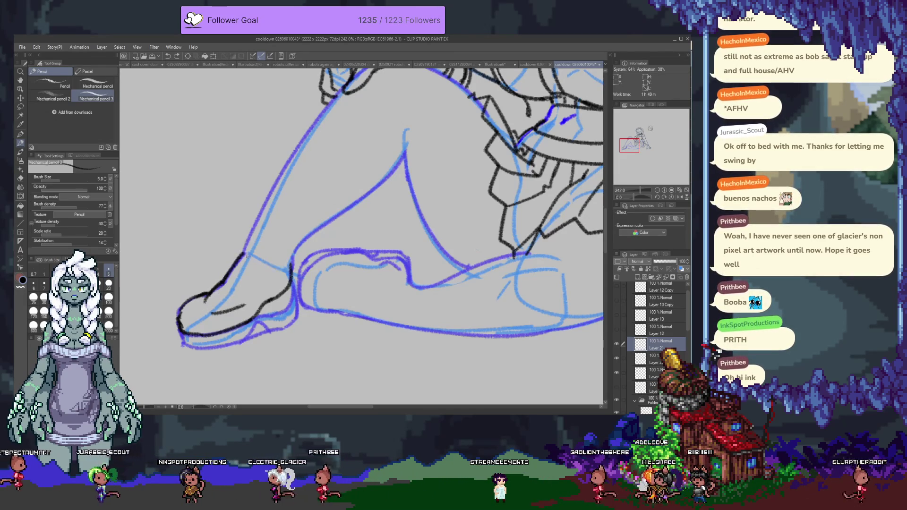
{"action": "mouse_move", "coordinate": [249, 231]}
{"action": "left_mouse_down"}
{"action": "mouse_move", "coordinate": [242, 253]}
{"action": "mouse_move", "coordinate": [298, 246]}
{"action": "left_mouse_up"}
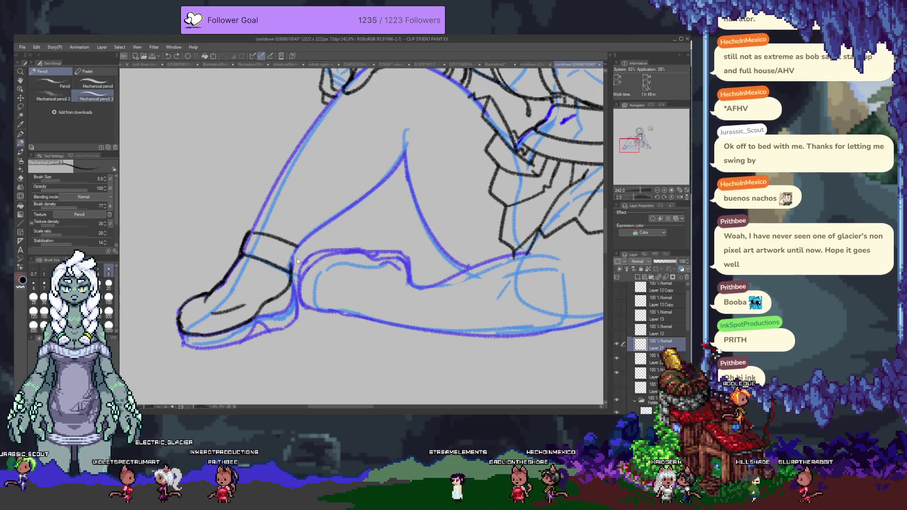
- Erase the ankle strap lines and redraw them in black ink
{"action": "key", "text": "e"}
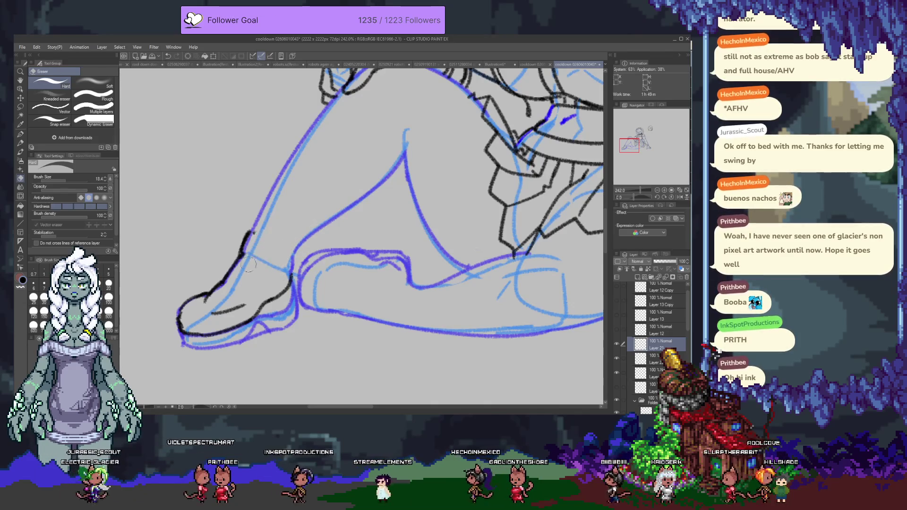
{"action": "left_click_drag", "start_coordinate": [261, 238], "coordinate": [302, 217]}
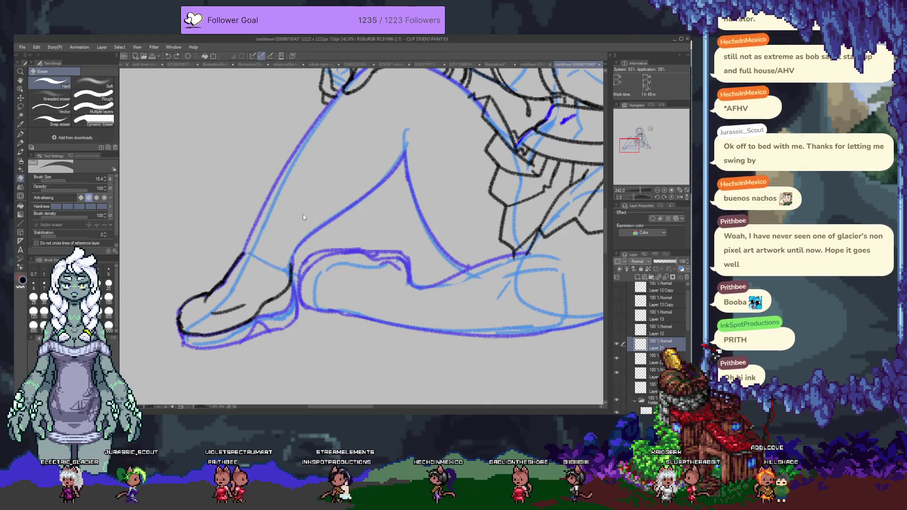
{"action": "key", "text": "p"}
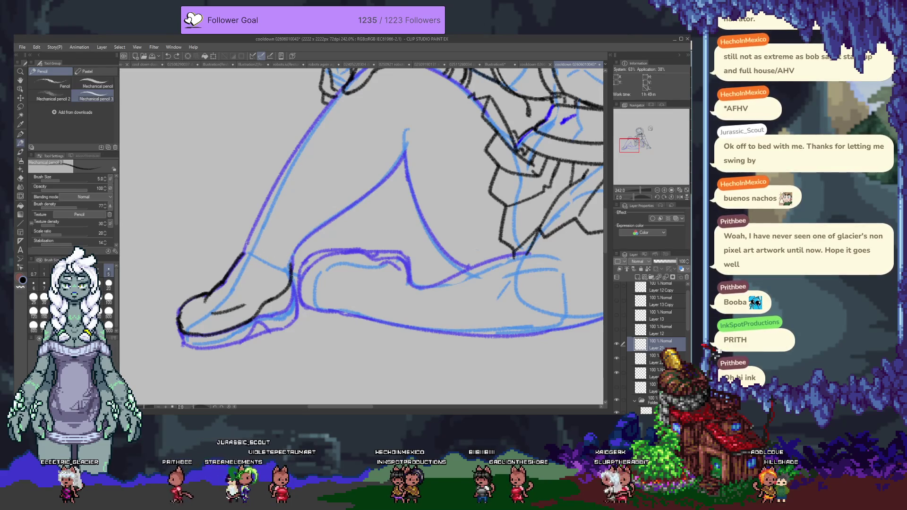
{"action": "left_click_drag", "start_coordinate": [279, 249], "coordinate": [291, 257]}
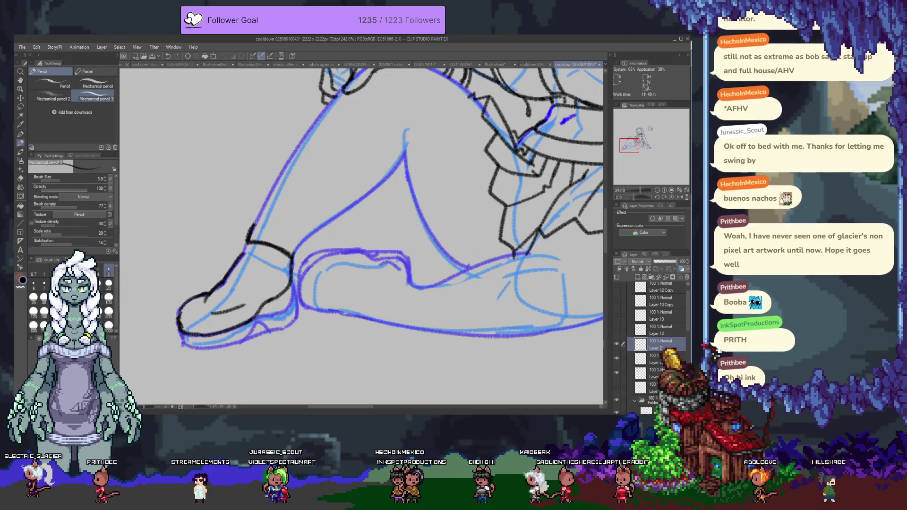
{"action": "left_click_drag", "start_coordinate": [278, 224], "coordinate": [294, 255]}
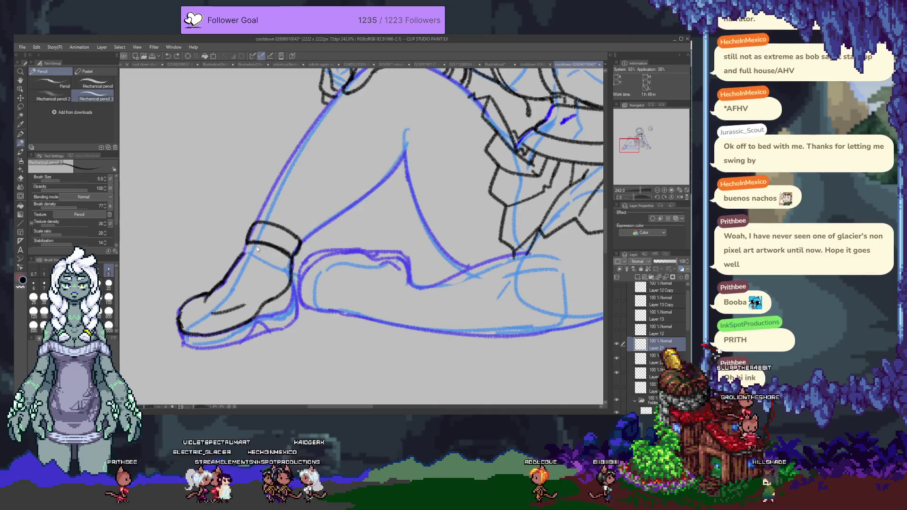
- Draw the ankle cuff's bottom and left edges, then erase stray strokes on the band
{"action": "left_click_drag", "start_coordinate": [291, 261], "coordinate": [247, 246]}
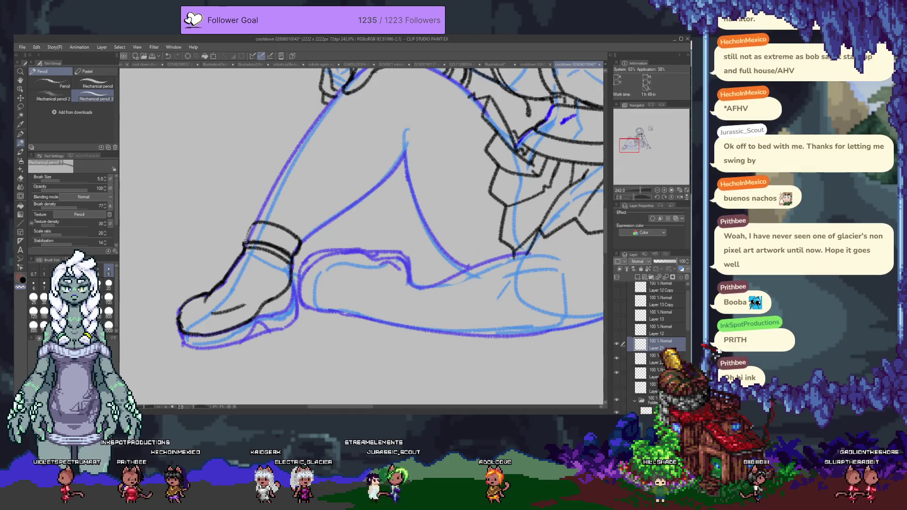
{"action": "left_click_drag", "start_coordinate": [244, 244], "coordinate": [248, 224]}
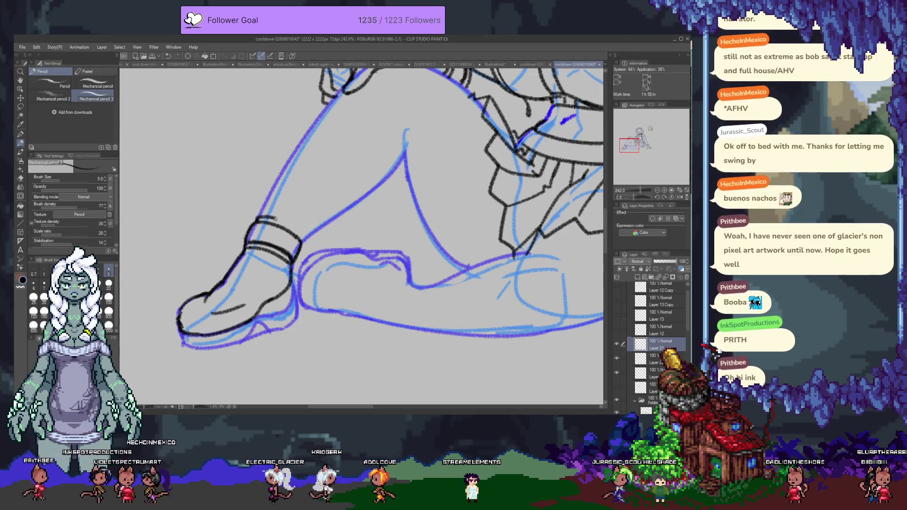
{"action": "key", "text": "e"}
{"action": "mouse_move", "coordinate": [259, 219]}
{"action": "left_mouse_down"}
{"action": "mouse_move", "coordinate": [250, 241]}
{"action": "mouse_move", "coordinate": [292, 260]}
{"action": "mouse_move", "coordinate": [300, 241]}
{"action": "left_mouse_up"}
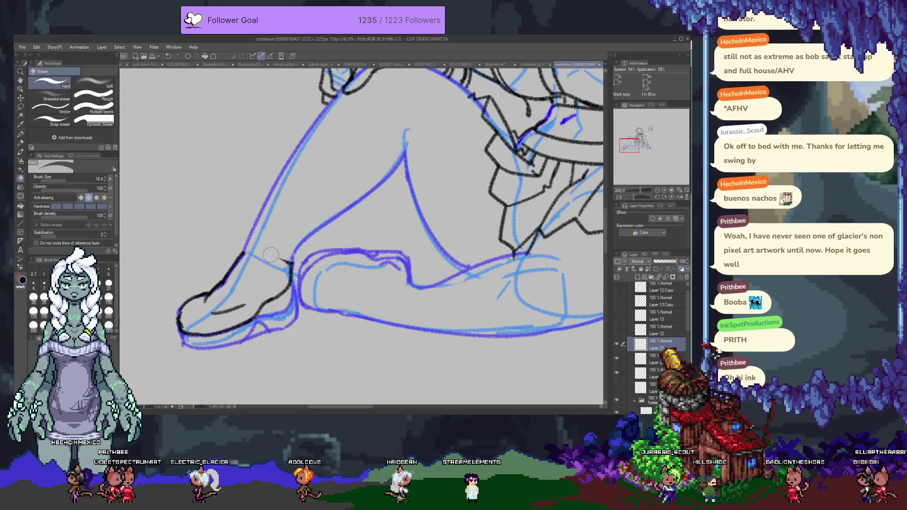
- Redraw the line across the ankle band and its top edge, undoing one failed stroke
{"action": "key", "text": "p"}
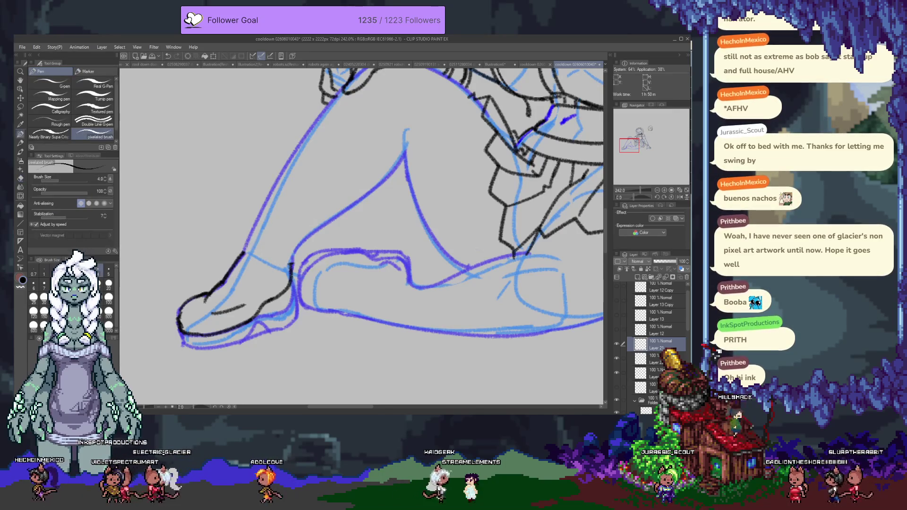
{"action": "key", "text": "p"}
{"action": "left_click_drag", "start_coordinate": [243, 252], "coordinate": [292, 265]}
{"action": "mouse_move", "coordinate": [250, 232]}
{"action": "left_mouse_down"}
{"action": "mouse_move", "coordinate": [243, 250]}
{"action": "mouse_move", "coordinate": [299, 247]}
{"action": "left_mouse_up"}
{"action": "key", "text": "ctrl+z"}
{"action": "mouse_move", "coordinate": [254, 232]}
{"action": "left_mouse_down"}
{"action": "mouse_move", "coordinate": [296, 250]}
{"action": "mouse_move", "coordinate": [275, 311]}
{"action": "mouse_move", "coordinate": [295, 202]}
{"action": "left_mouse_up"}
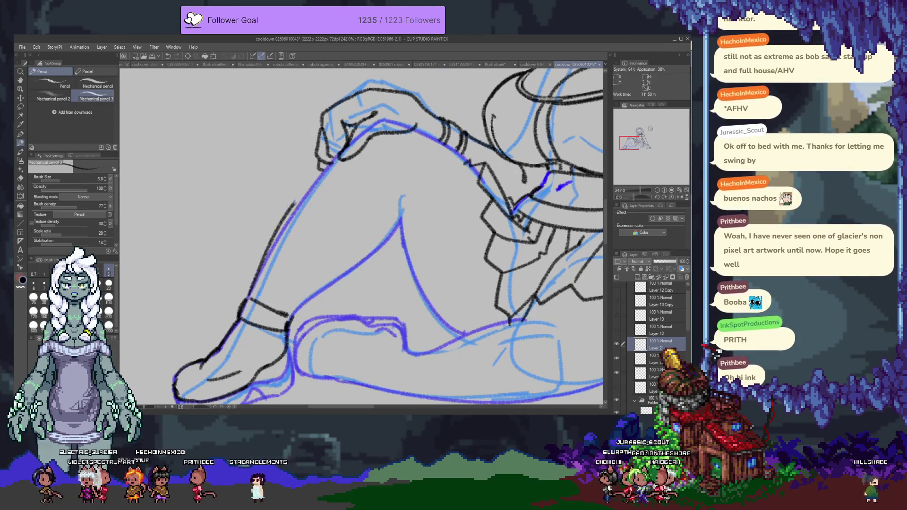
- Ink a thin line up the front of the shin from the ankle, redoing the first attempt
{"action": "key", "text": "ctrl+z"}
{"action": "left_click_drag", "start_coordinate": [245, 297], "coordinate": [322, 182]}
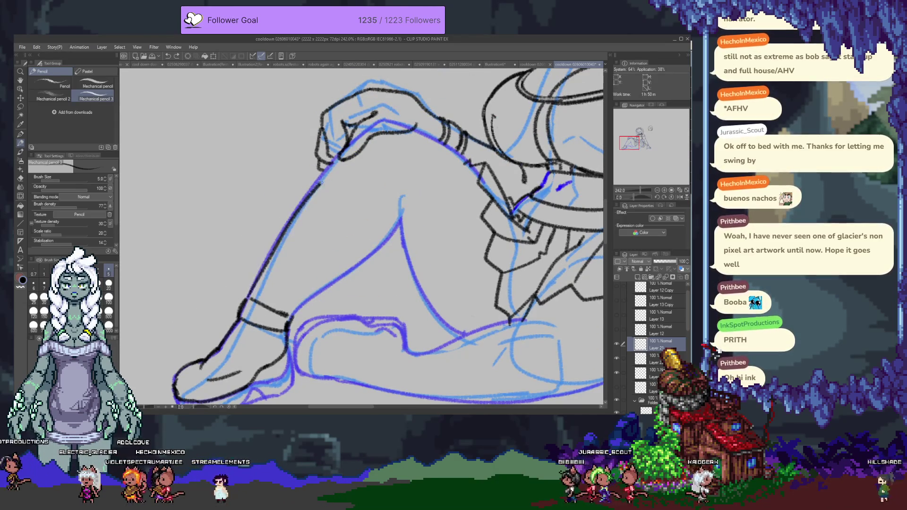
{"action": "key", "text": "ctrl+z"}
{"action": "left_click_drag", "start_coordinate": [246, 299], "coordinate": [337, 158]}
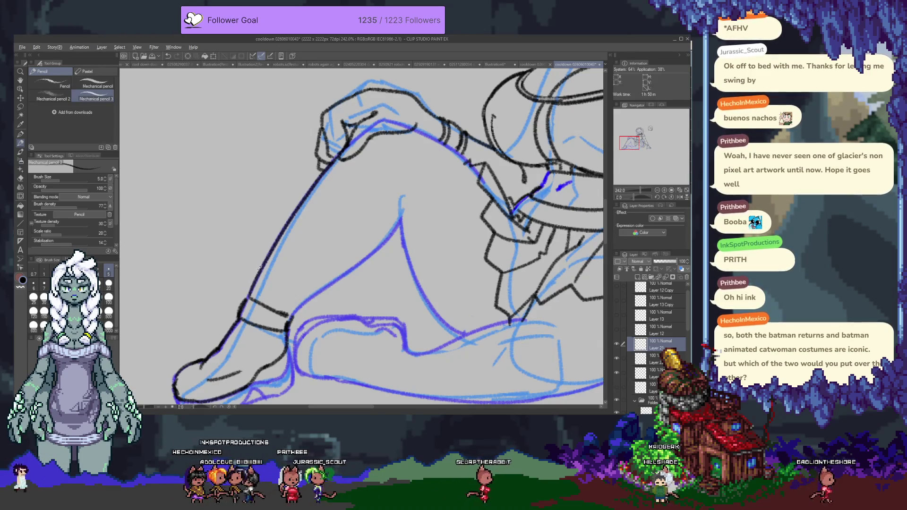
{"action": "key", "text": "alt+Tab"}
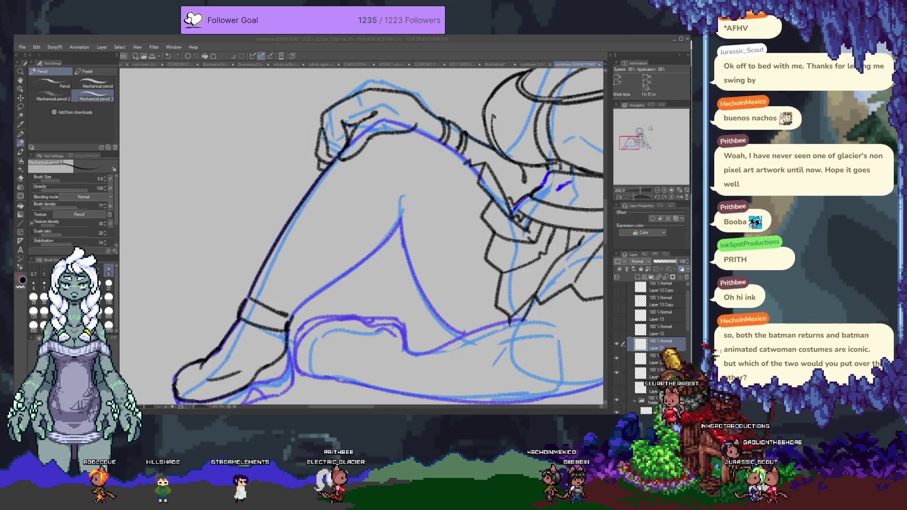
- Refocus the Clip Studio canvas and shift the view down toward the calf
{"action": "left_click", "coordinate": [289, 316]}
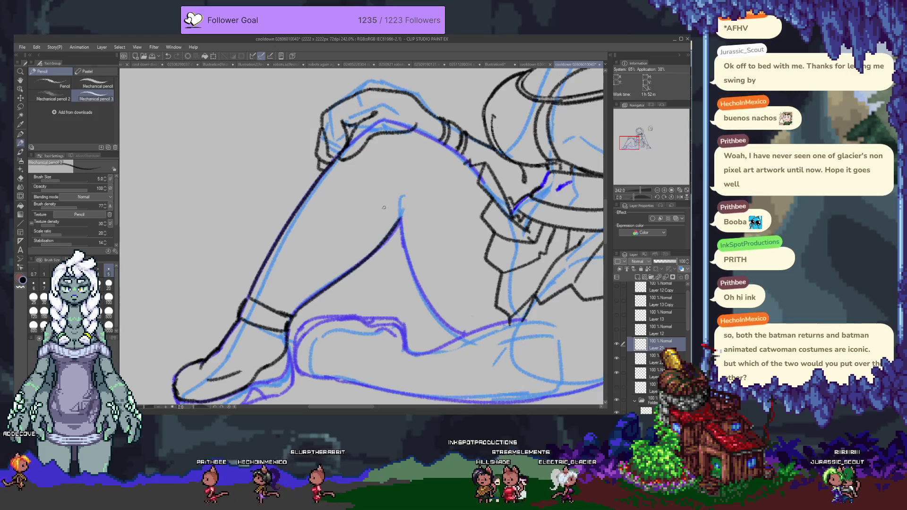
{"action": "scroll", "coordinate": [353, 157], "scroll_direction": "down", "scroll_amount": 2}
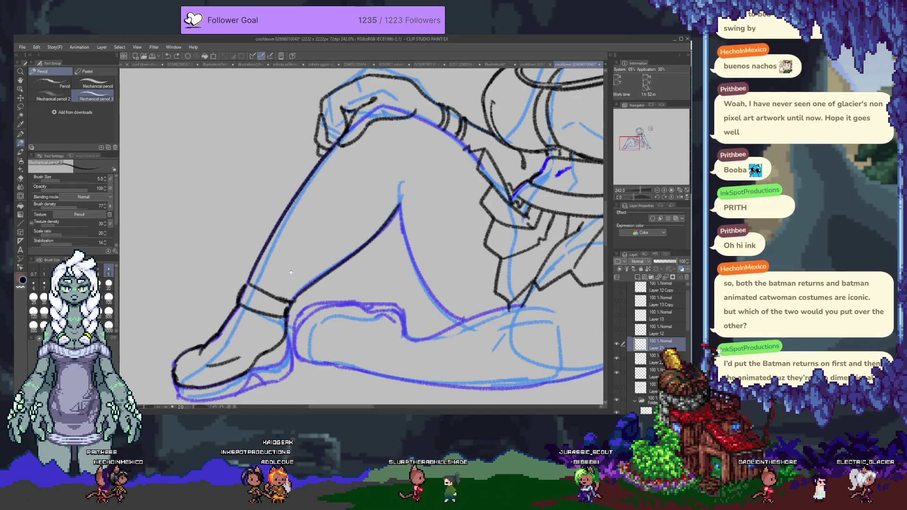
- Restore the accidentally erased toe line, then close the toe's left edge and ink the shoe's bottom
{"action": "scroll", "coordinate": [291, 272], "scroll_direction": "down", "scroll_amount": 1}
{"action": "key", "text": "e"}
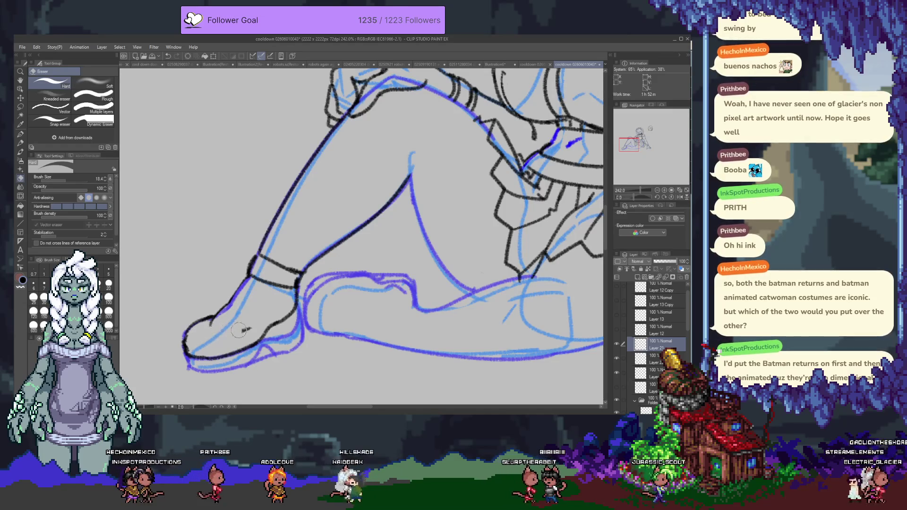
{"action": "key", "text": "ctrl+z"}
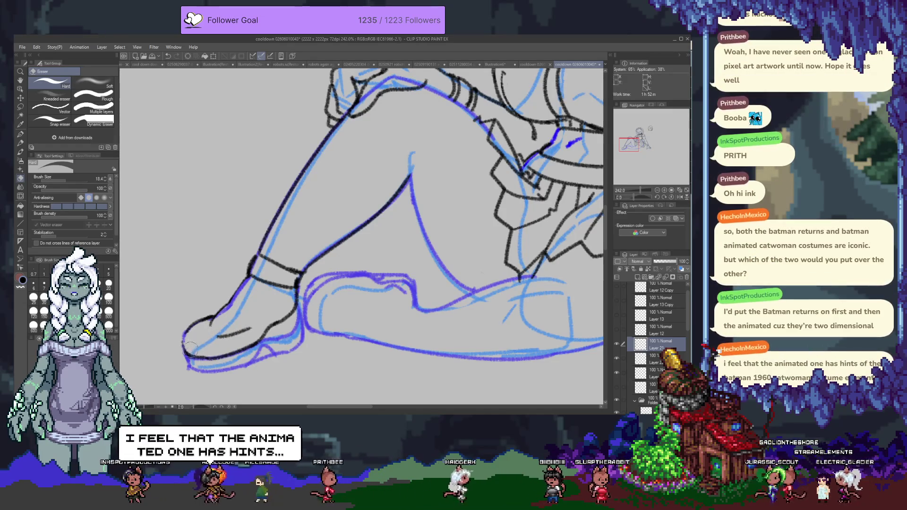
{"action": "key", "text": "p"}
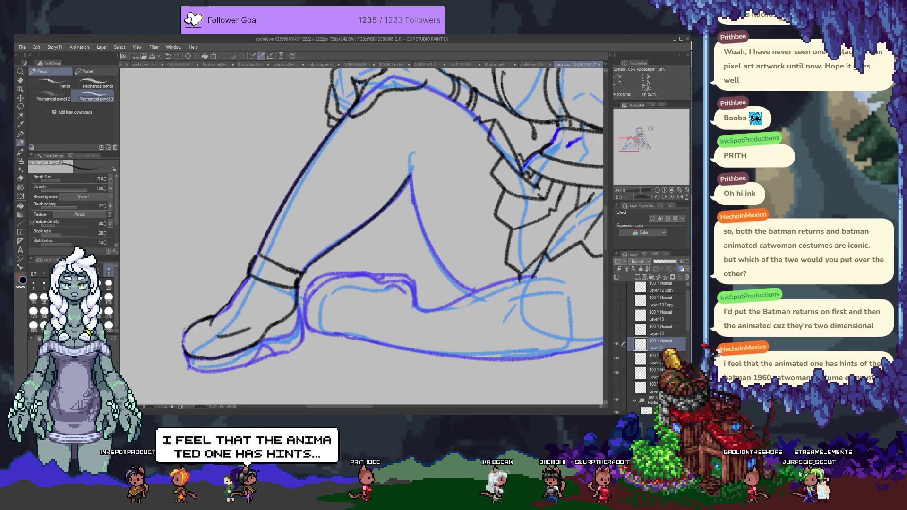
{"action": "left_click_drag", "start_coordinate": [209, 318], "coordinate": [184, 352]}
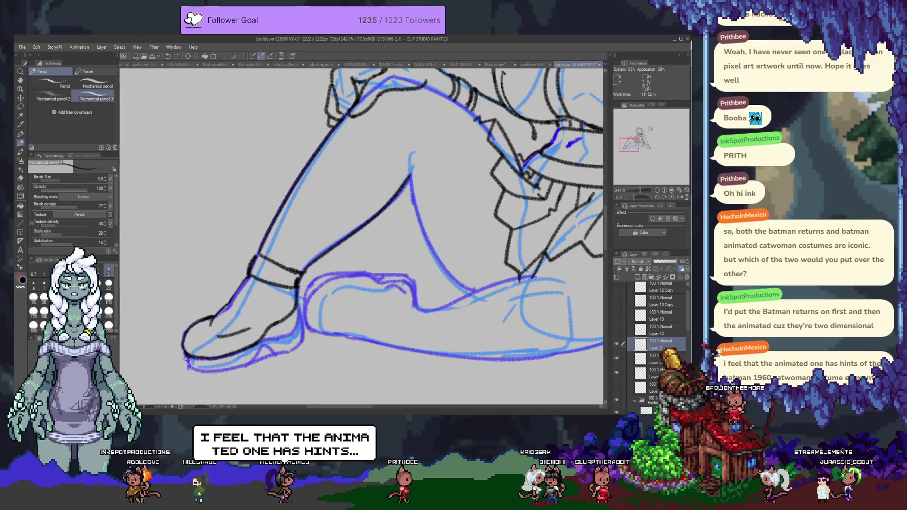
{"action": "scroll", "coordinate": [217, 342], "scroll_direction": "down", "scroll_amount": 2}
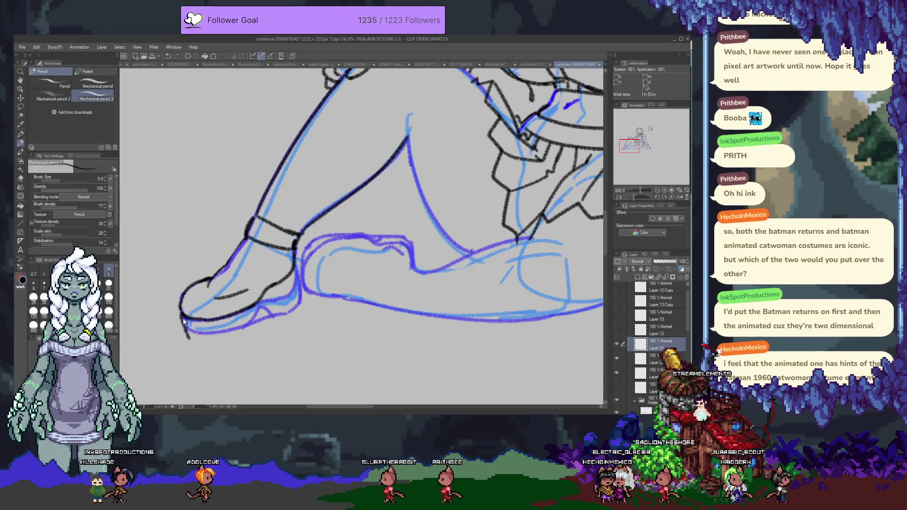
{"action": "mouse_move", "coordinate": [180, 306]}
{"action": "left_mouse_down"}
{"action": "mouse_move", "coordinate": [238, 336]}
{"action": "mouse_move", "coordinate": [251, 333]}
{"action": "left_mouse_up"}
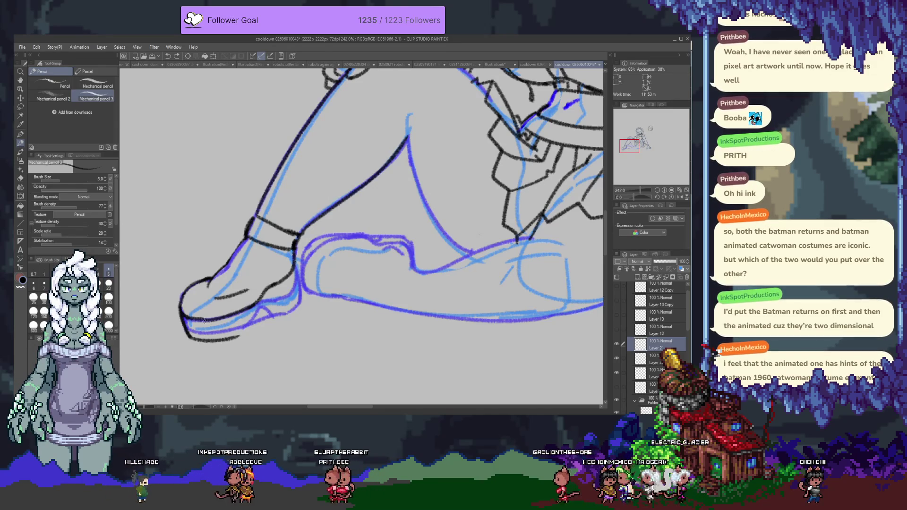
- Erase the stray thin and curved toe strokes, then extend the toe line further right
{"action": "key", "text": "e"}
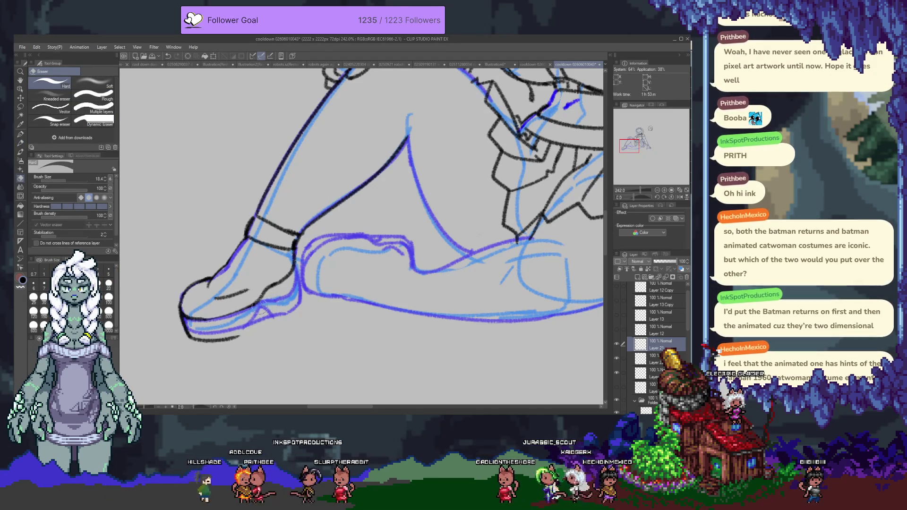
{"action": "left_click_drag", "start_coordinate": [210, 296], "coordinate": [248, 289]}
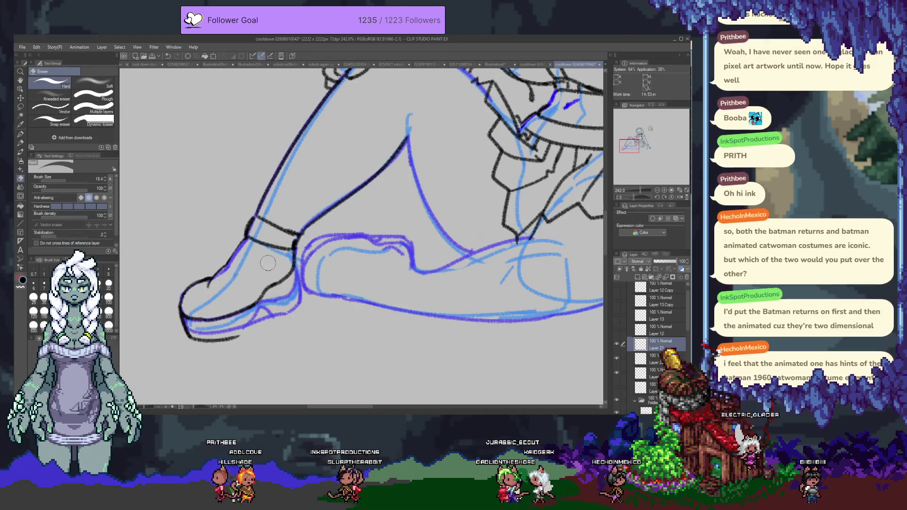
{"action": "key", "text": "p"}
{"action": "key", "text": "p"}
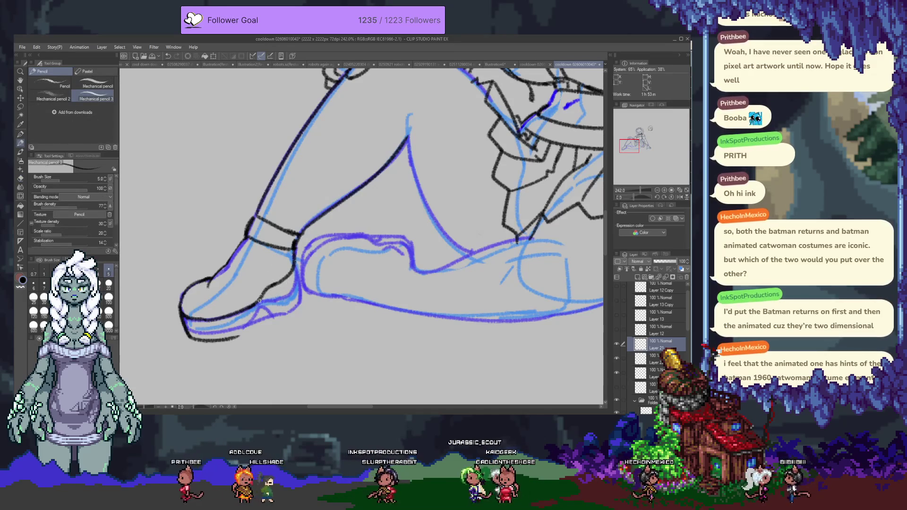
{"action": "key", "text": "e"}
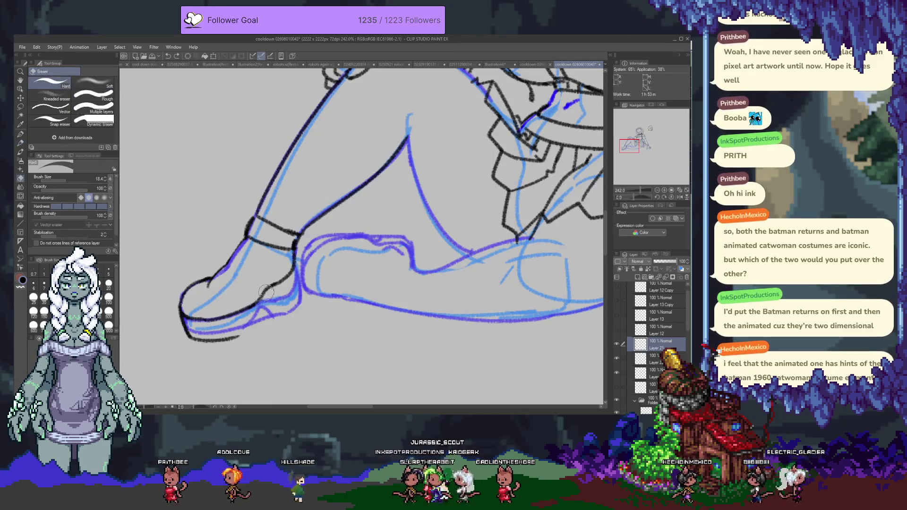
{"action": "left_click_drag", "start_coordinate": [279, 289], "coordinate": [257, 289]}
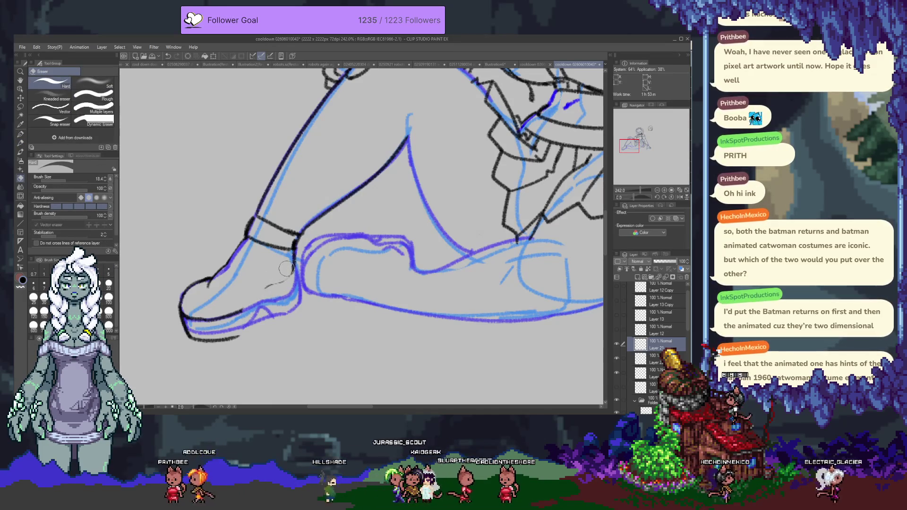
{"action": "key", "text": "p"}
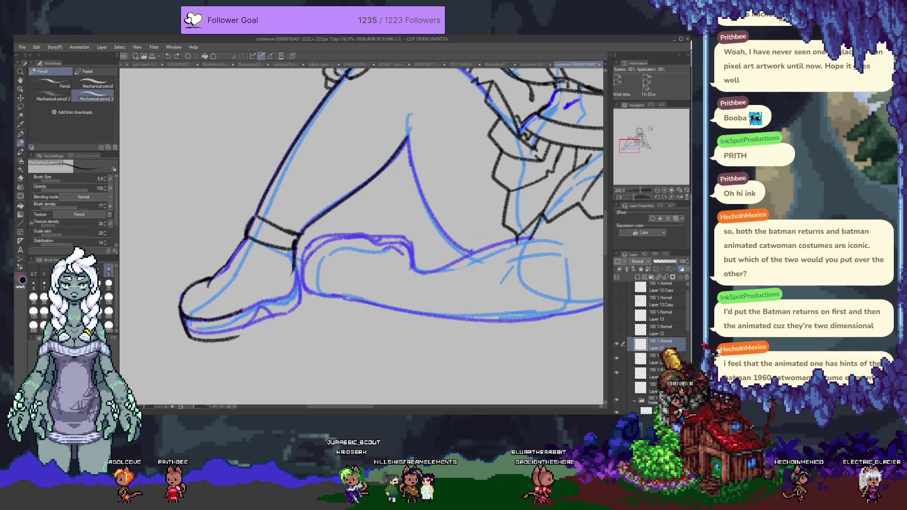
{"action": "left_click_drag", "start_coordinate": [265, 297], "coordinate": [287, 294]}
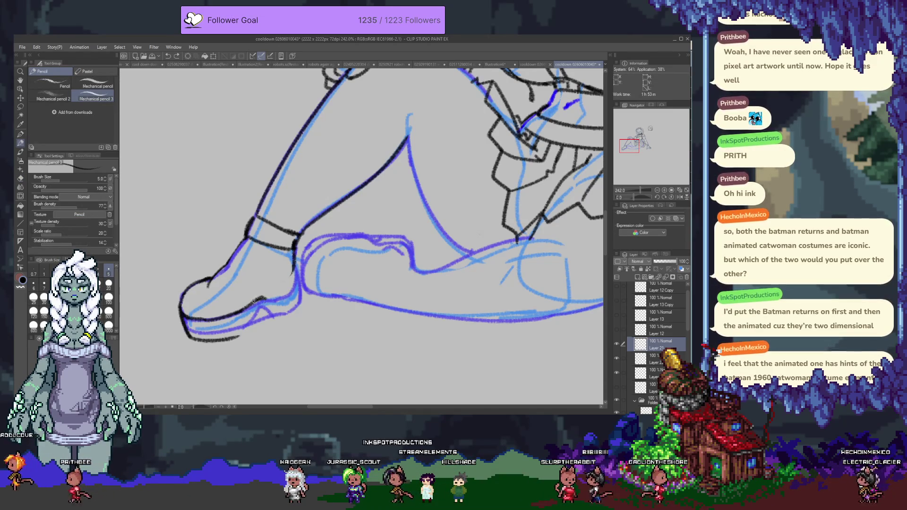
- Replace the rough toe strokes with an outline rising to the ankle and ink the sole's top line
{"action": "key", "text": "e"}
{"action": "left_click_drag", "start_coordinate": [285, 278], "coordinate": [246, 309]}
{"action": "key", "text": "p"}
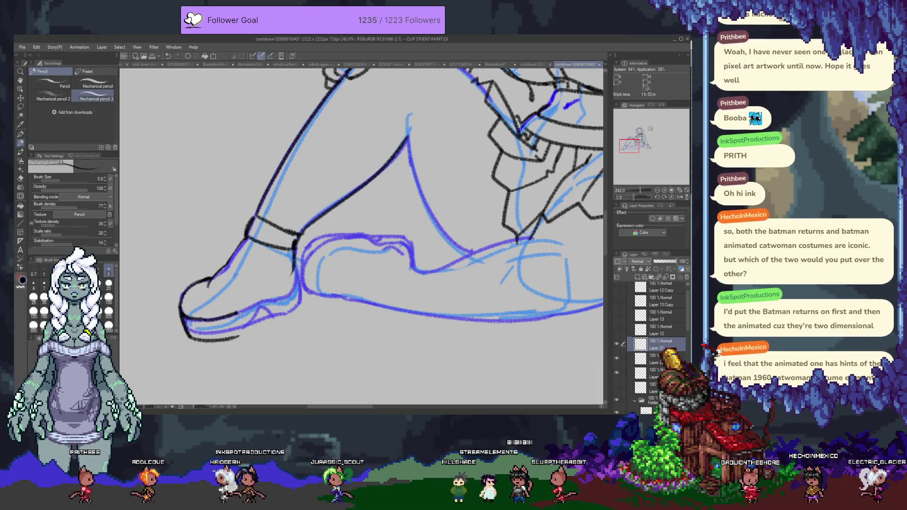
{"action": "left_click_drag", "start_coordinate": [241, 312], "coordinate": [286, 280]}
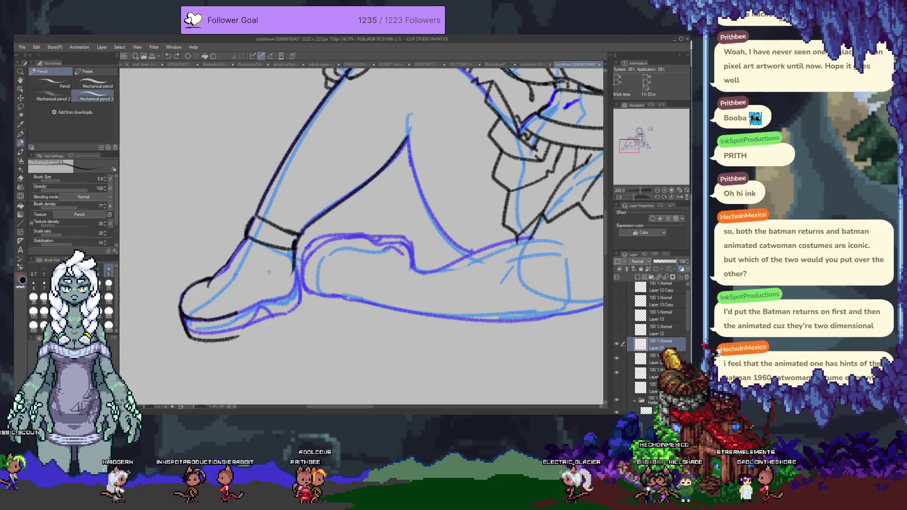
{"action": "left_click_drag", "start_coordinate": [271, 278], "coordinate": [282, 269]}
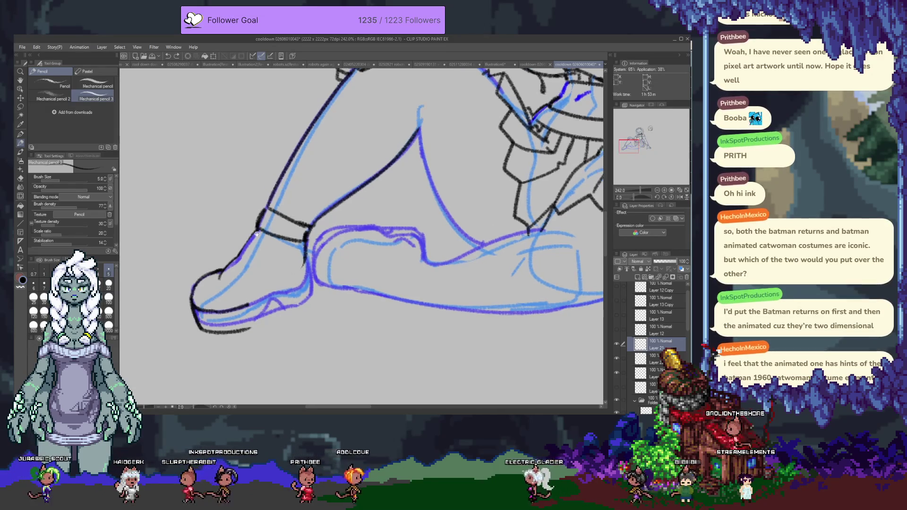
{"action": "key", "text": "e"}
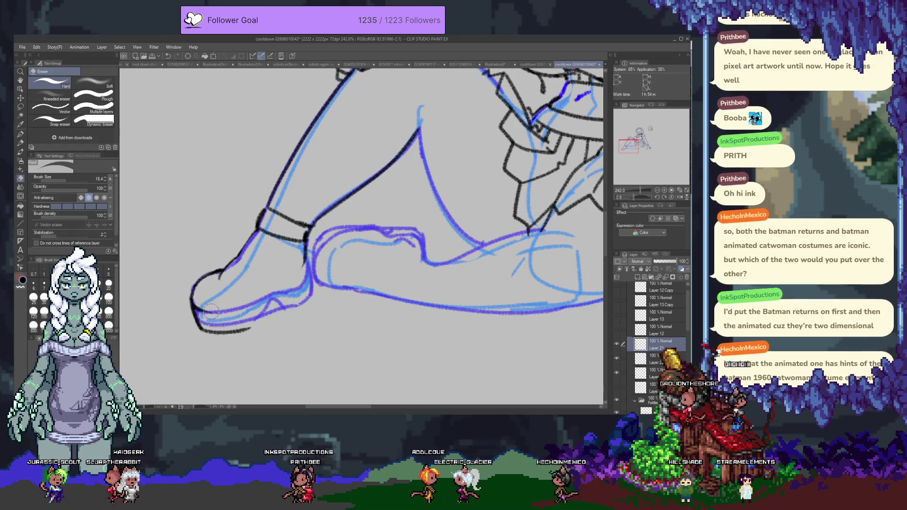
{"action": "key", "text": "p"}
{"action": "left_click_drag", "start_coordinate": [204, 311], "coordinate": [284, 282]}
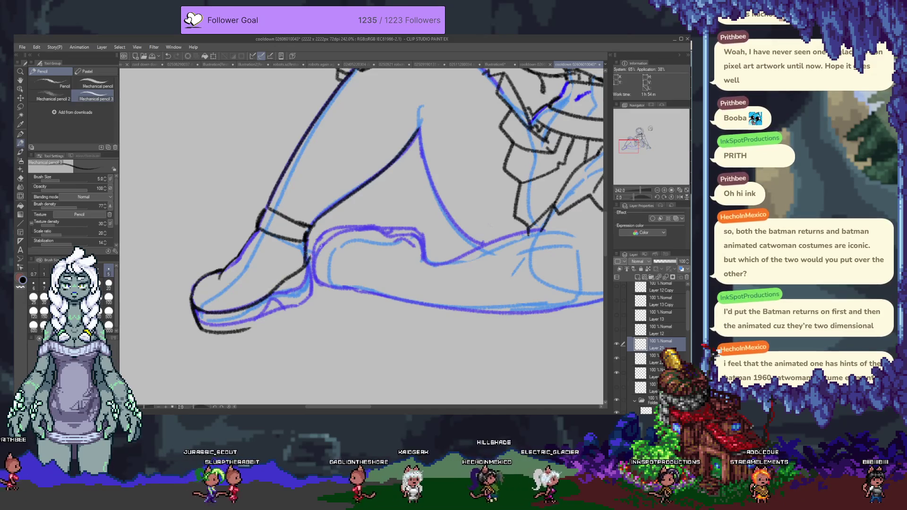
{"action": "key", "text": "e"}
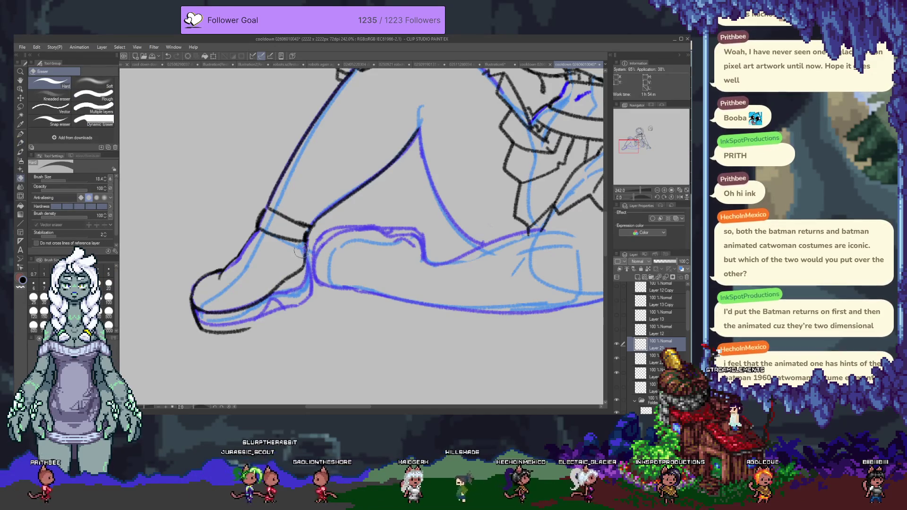
{"action": "key", "text": "p"}
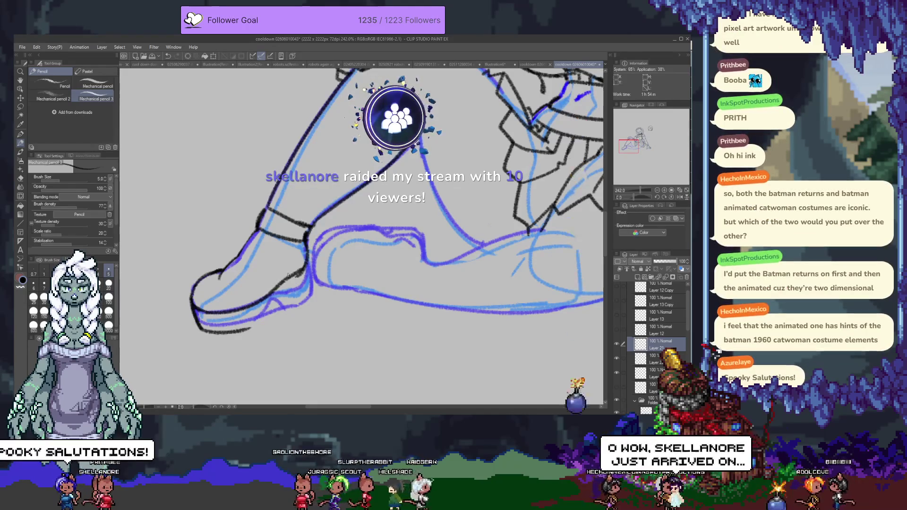
{"action": "key", "text": "e"}
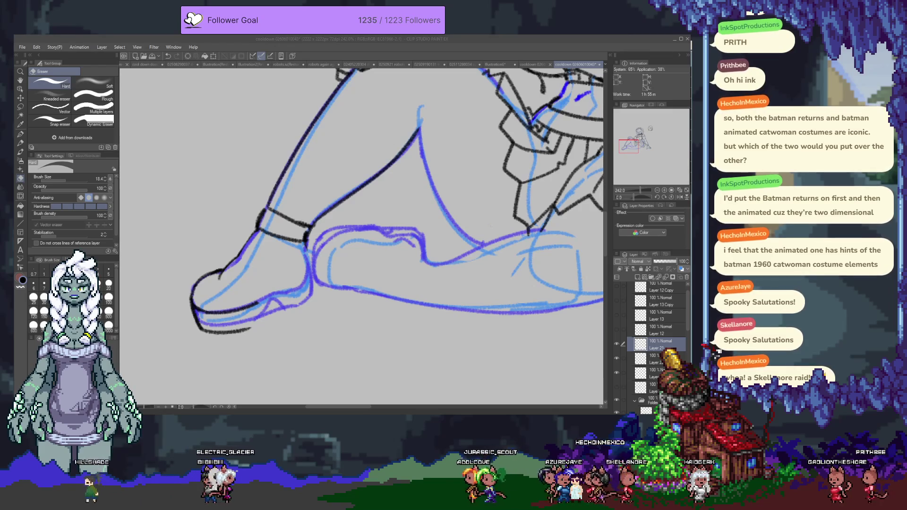
- Erase the ink line along the toe's top edge
{"action": "left_click", "coordinate": [220, 280]}
{"action": "left_click_drag", "start_coordinate": [221, 272], "coordinate": [255, 236]}
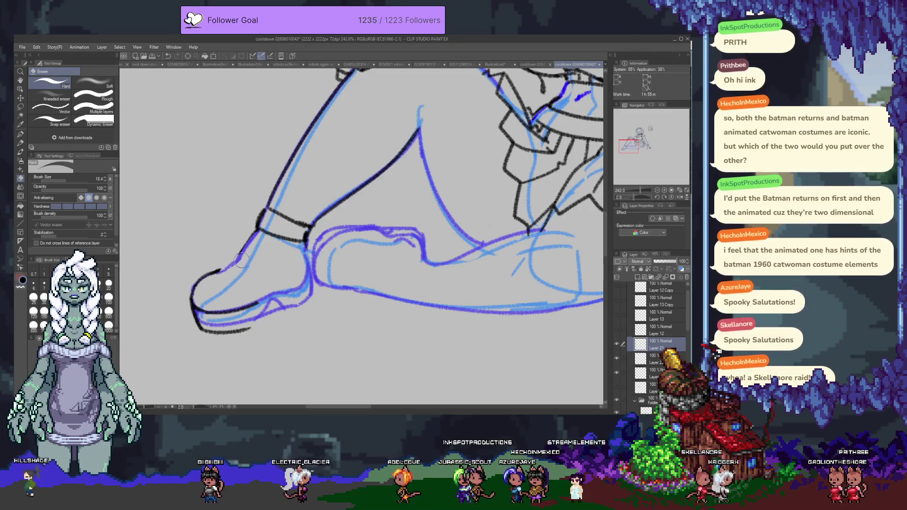
{"action": "key", "text": "p"}
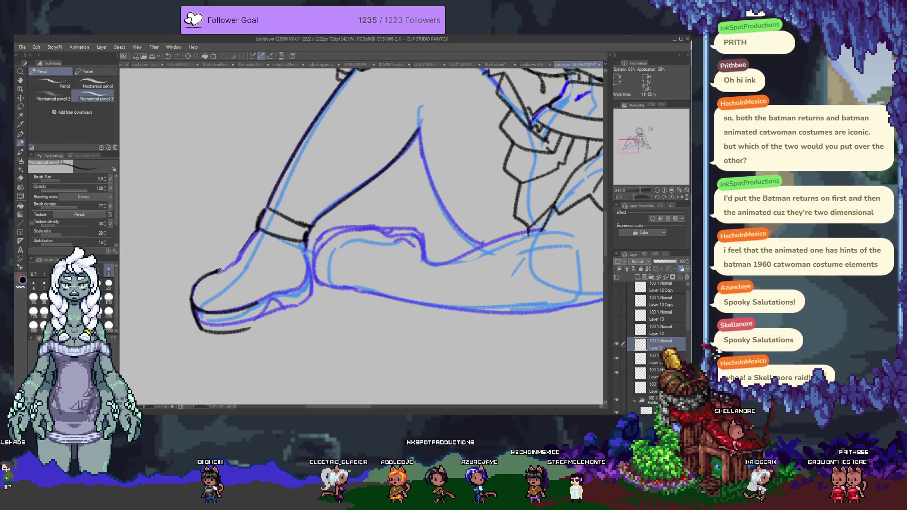
{"action": "key", "text": "e"}
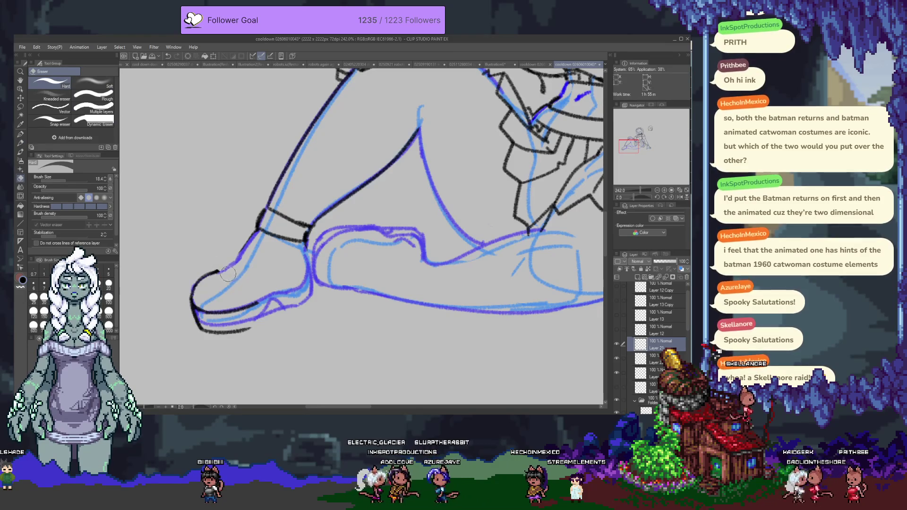
{"action": "key", "text": "p"}
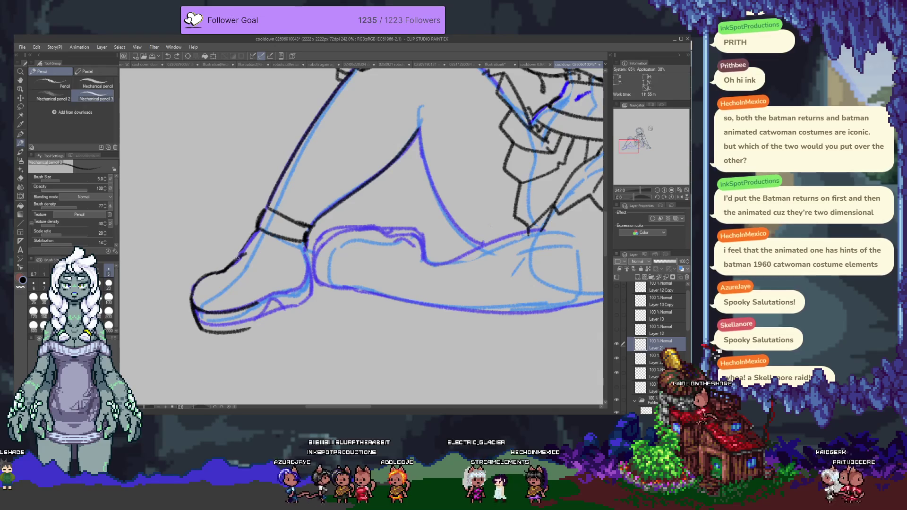
{"action": "key", "text": "p"}
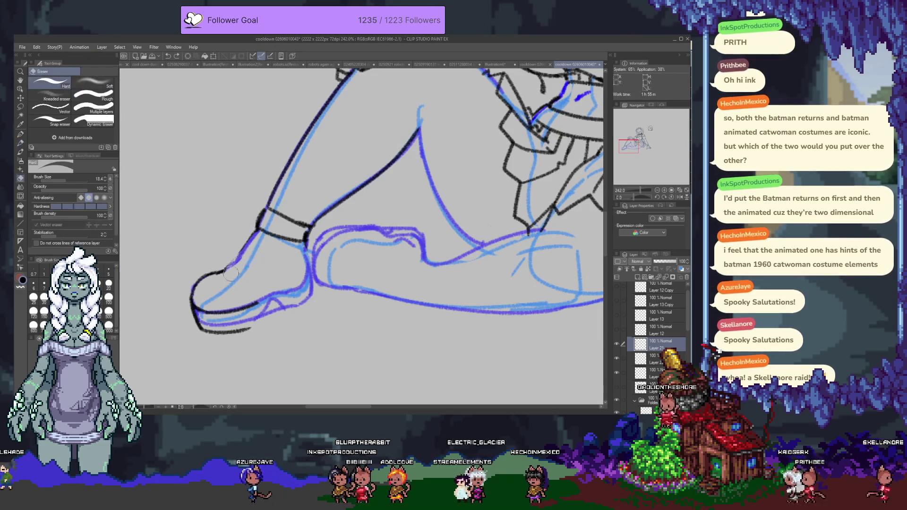
{"action": "key", "text": "p"}
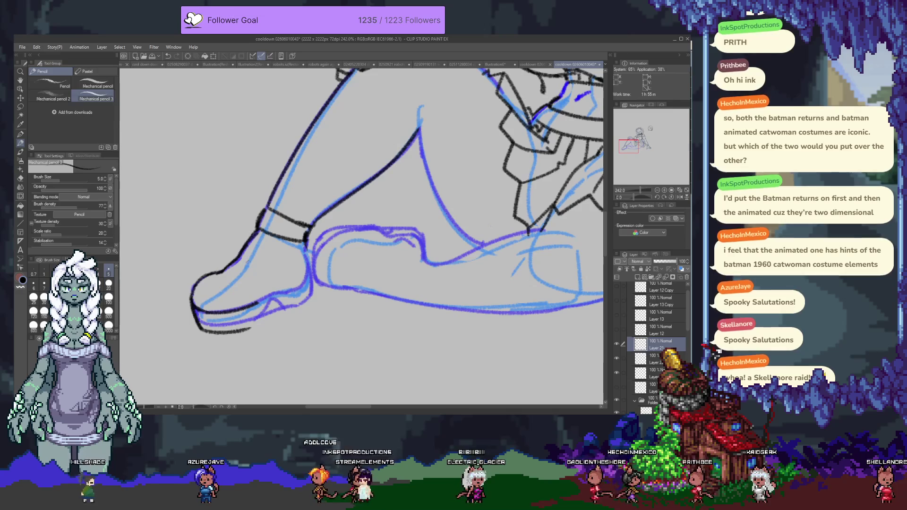
{"action": "key", "text": "e"}
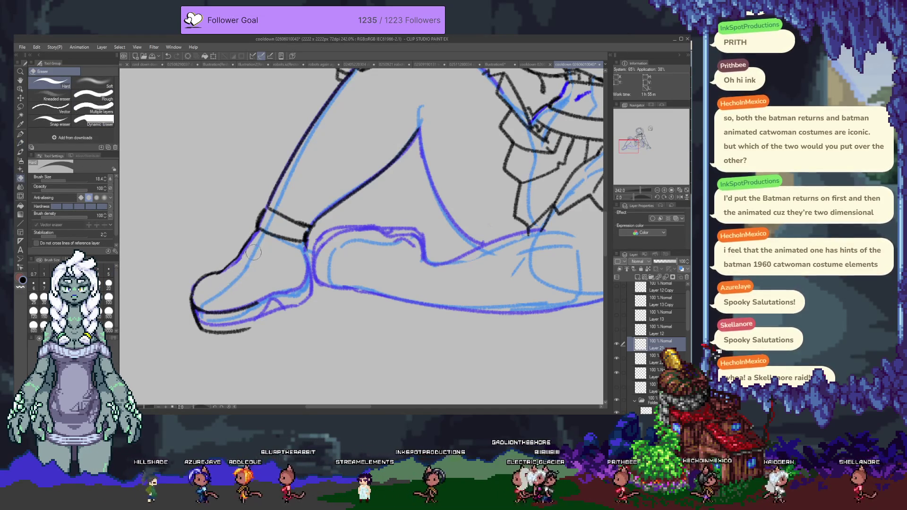
{"action": "key", "text": "p"}
- Redraw the foot's top curve and extend the toe outline along the shoe top toward the ankle
{"action": "mouse_move", "coordinate": [248, 304]}
{"action": "left_mouse_down"}
{"action": "mouse_move", "coordinate": [299, 260]}
{"action": "mouse_move", "coordinate": [250, 296]}
{"action": "left_mouse_up"}
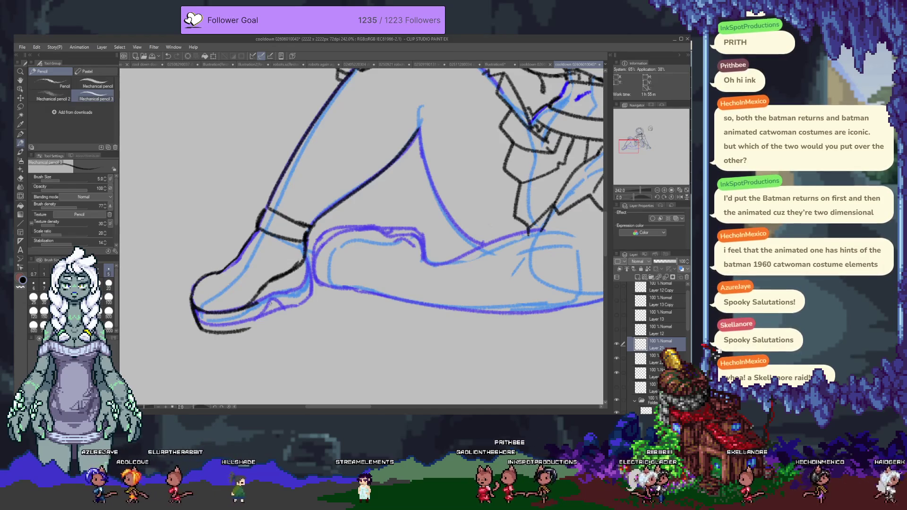
{"action": "key", "text": "e"}
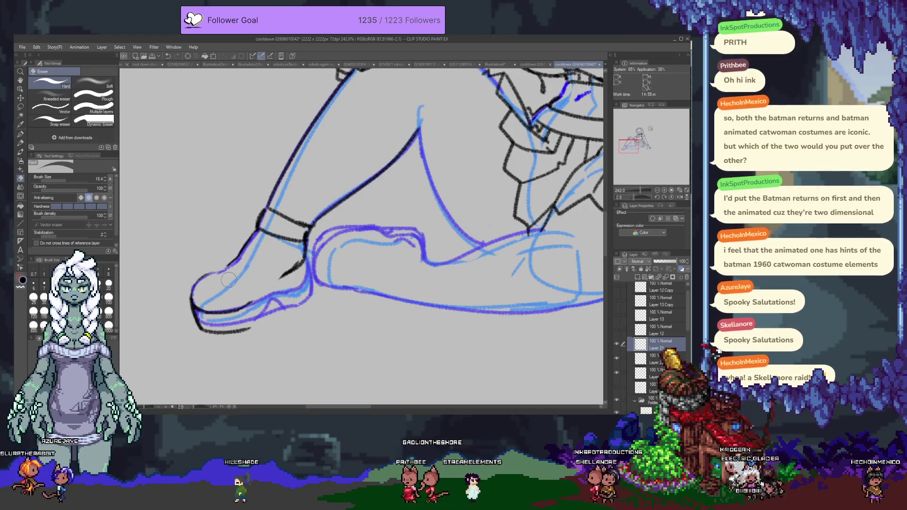
{"action": "key", "text": "p"}
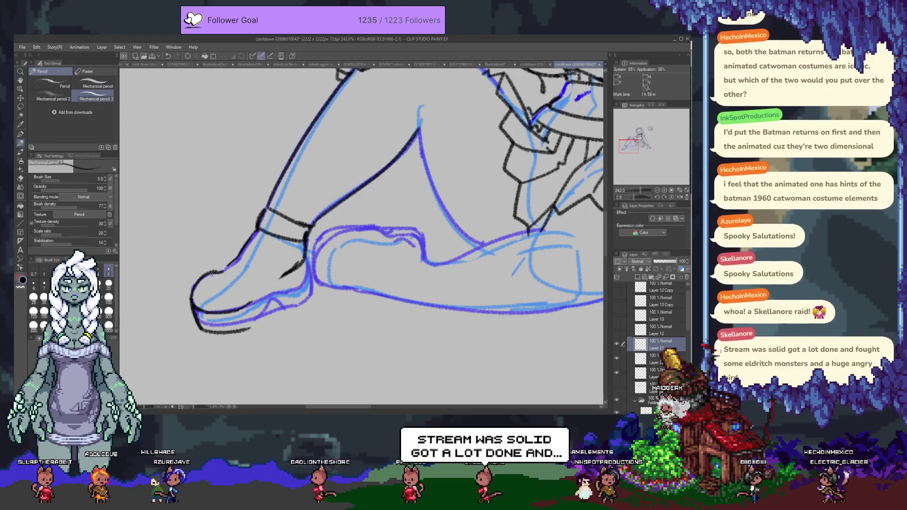
{"action": "left_click_drag", "start_coordinate": [211, 274], "coordinate": [245, 257]}
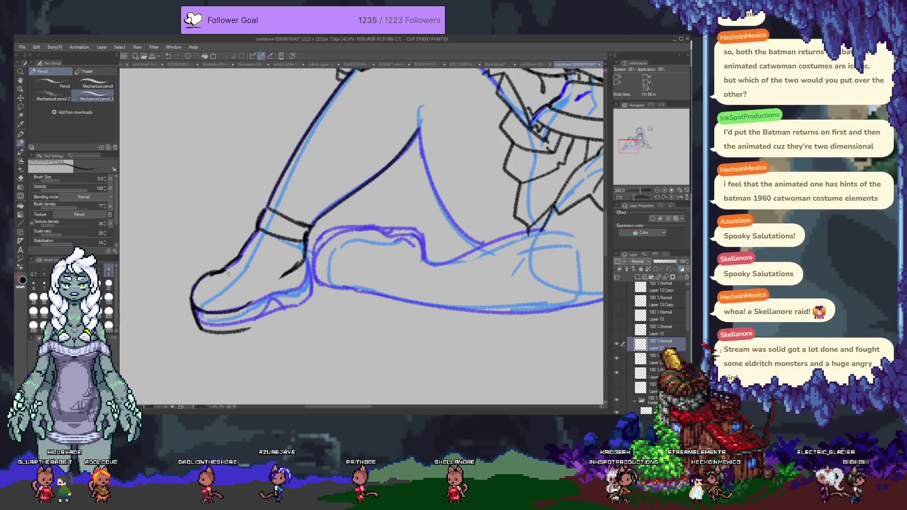
{"action": "key", "text": "e"}
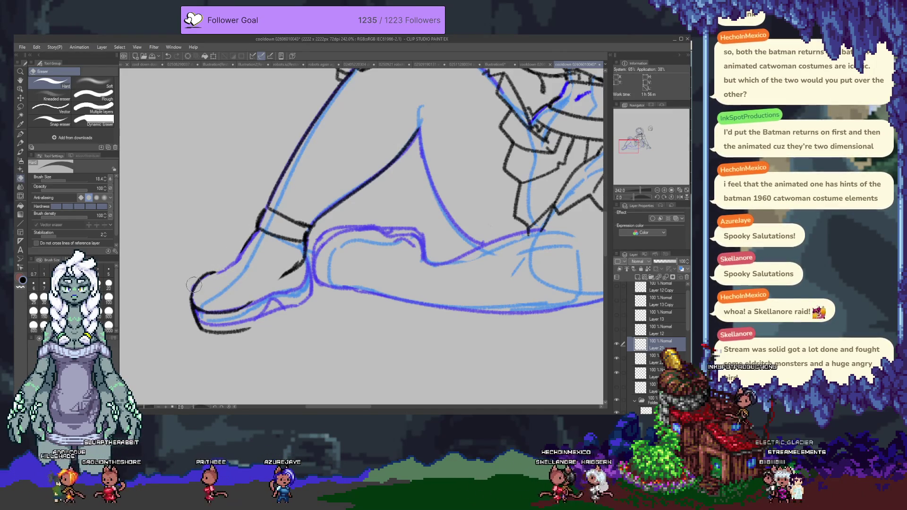
{"action": "key", "text": "p"}
{"action": "left_click_drag", "start_coordinate": [217, 272], "coordinate": [247, 250]}
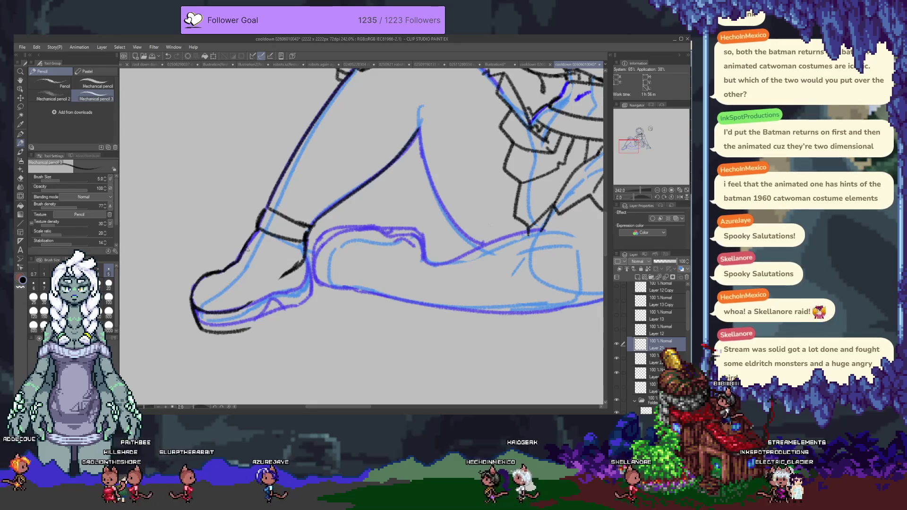
- Ink a stroke along the shoe's edge, erase part of the toe stroke, and redraw the toe top
{"action": "left_click_drag", "start_coordinate": [252, 301], "coordinate": [277, 278]}
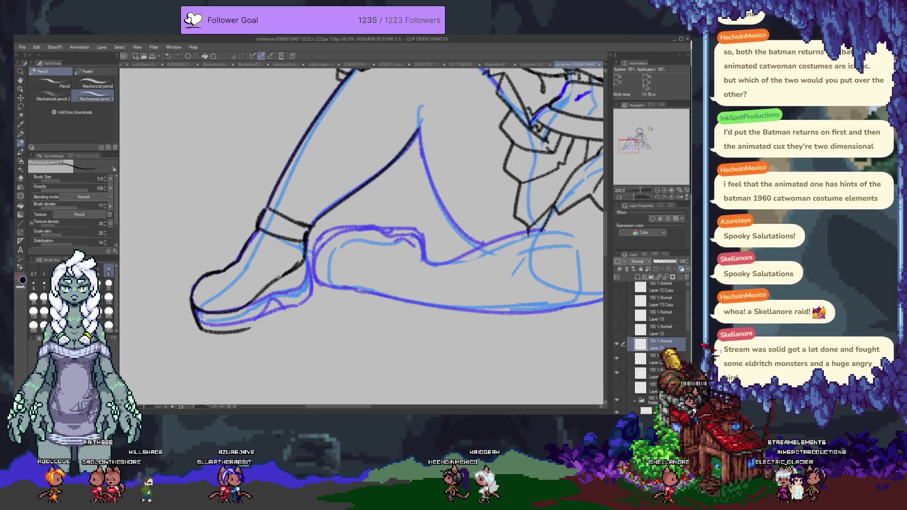
{"action": "key", "text": "e"}
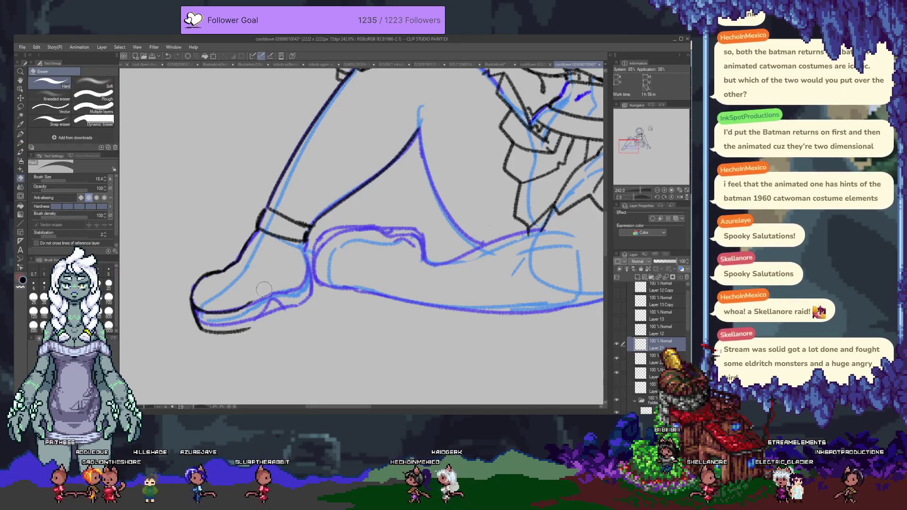
{"action": "left_click_drag", "start_coordinate": [247, 269], "coordinate": [226, 279]}
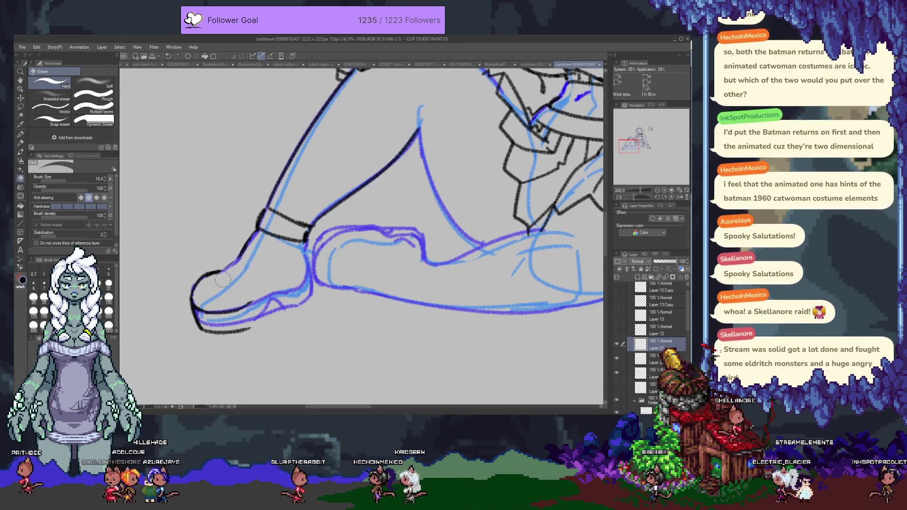
{"action": "key", "text": "p"}
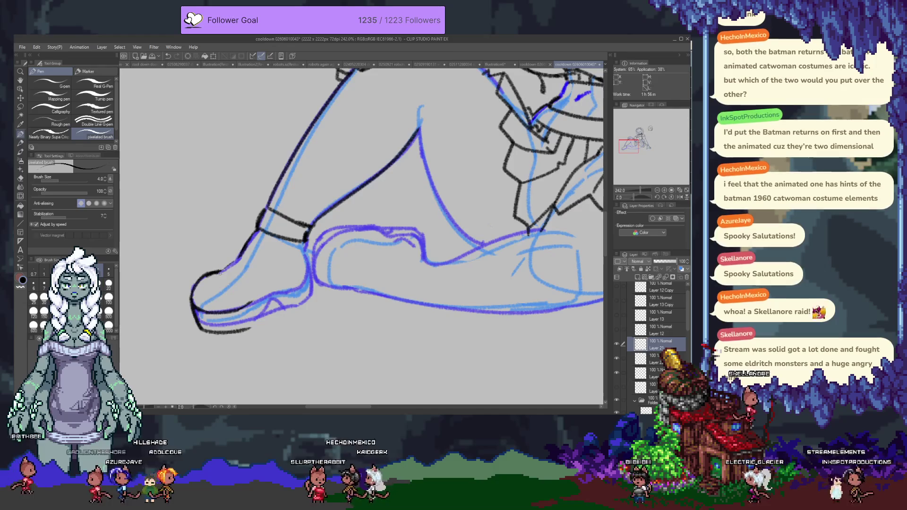
{"action": "key", "text": "p"}
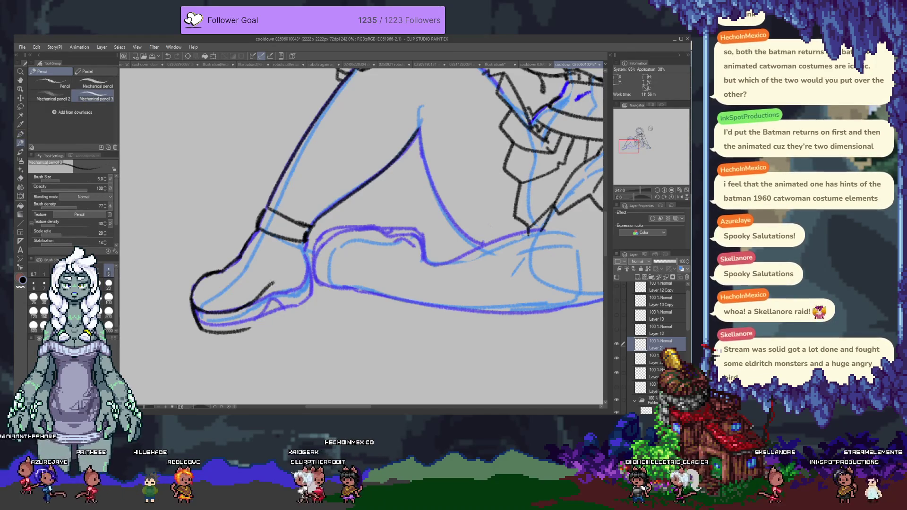
{"action": "left_click_drag", "start_coordinate": [198, 310], "coordinate": [273, 282]}
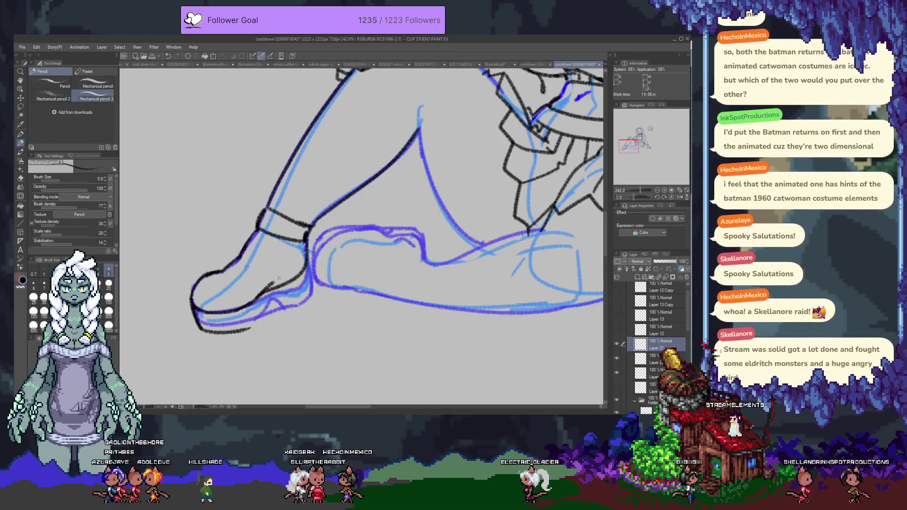
{"action": "key", "text": "e"}
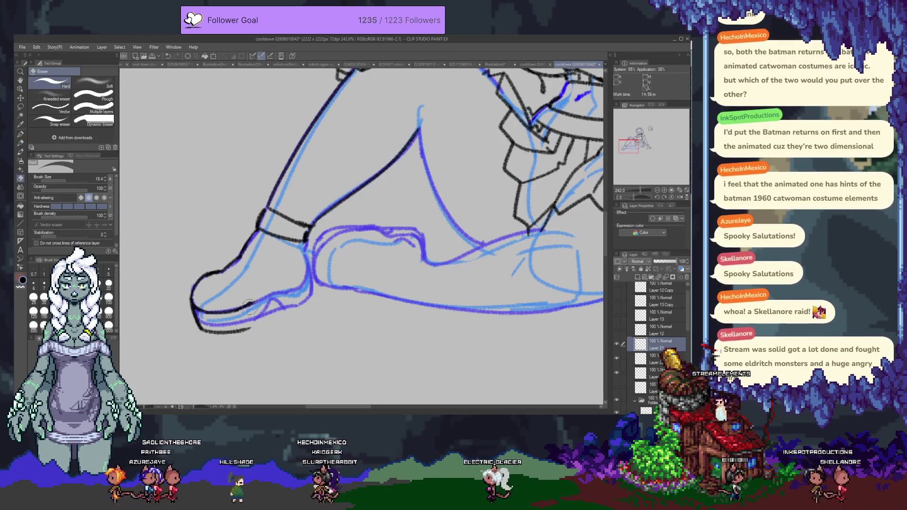
{"action": "key", "text": "p"}
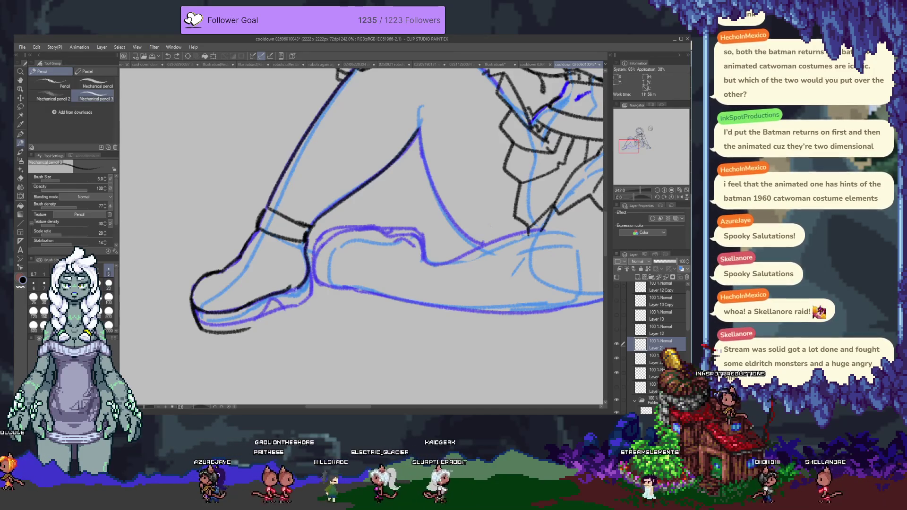
{"action": "key", "text": "e"}
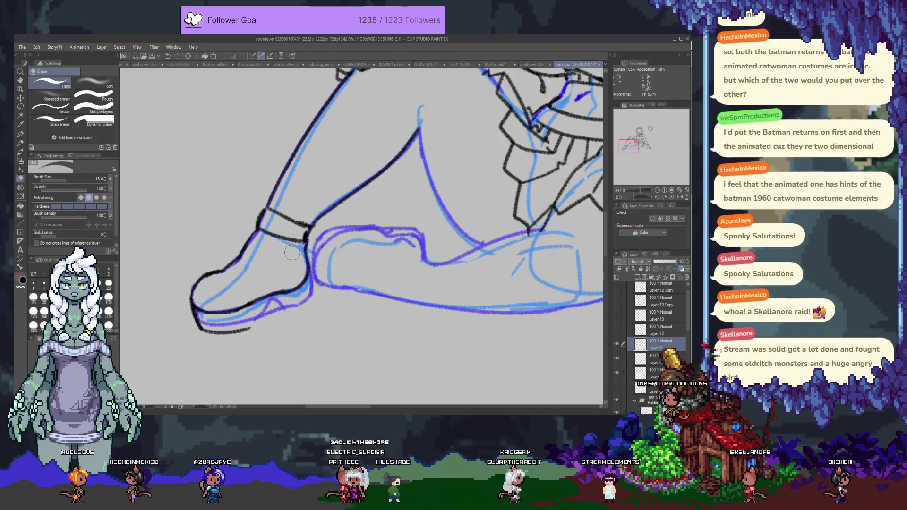
- Try short ink strokes near the toe and along the shoe top, then undo them
{"action": "key", "text": "p"}
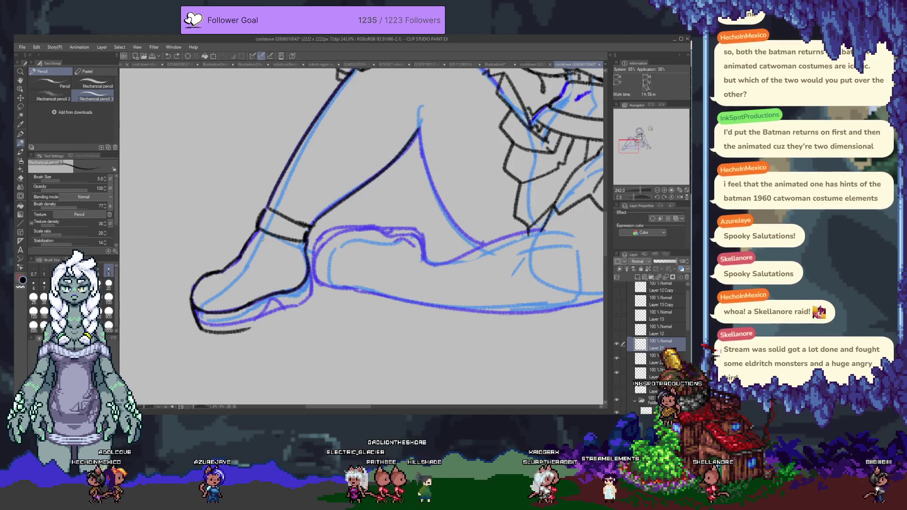
{"action": "scroll", "coordinate": [258, 272], "scroll_direction": "up", "scroll_amount": 2}
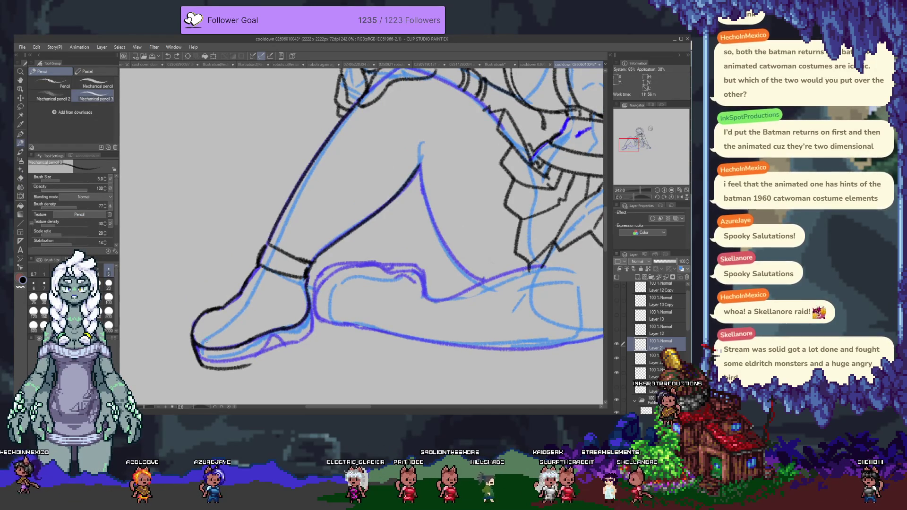
{"action": "left_click_drag", "start_coordinate": [205, 337], "coordinate": [206, 339]}
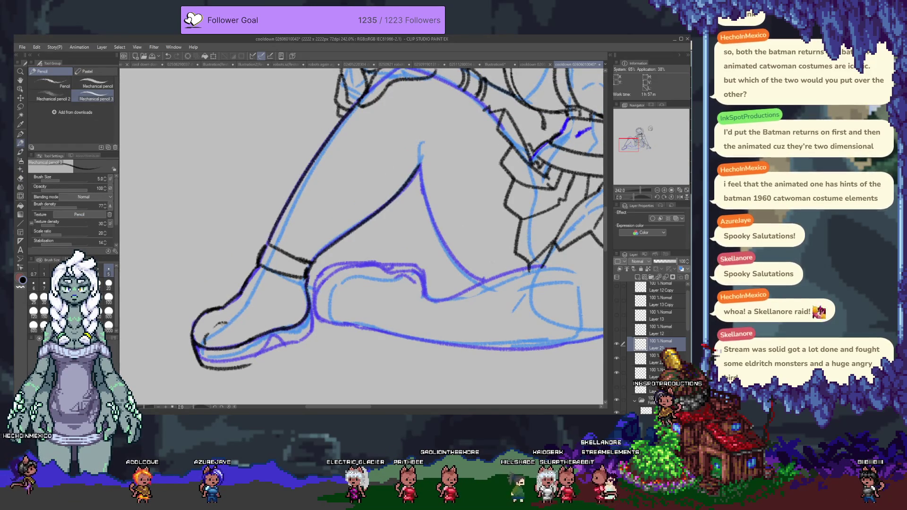
{"action": "left_click_drag", "start_coordinate": [225, 323], "coordinate": [269, 291]}
{"action": "key", "text": "ctrl+z"}
{"action": "key", "text": "ctrl+z"}
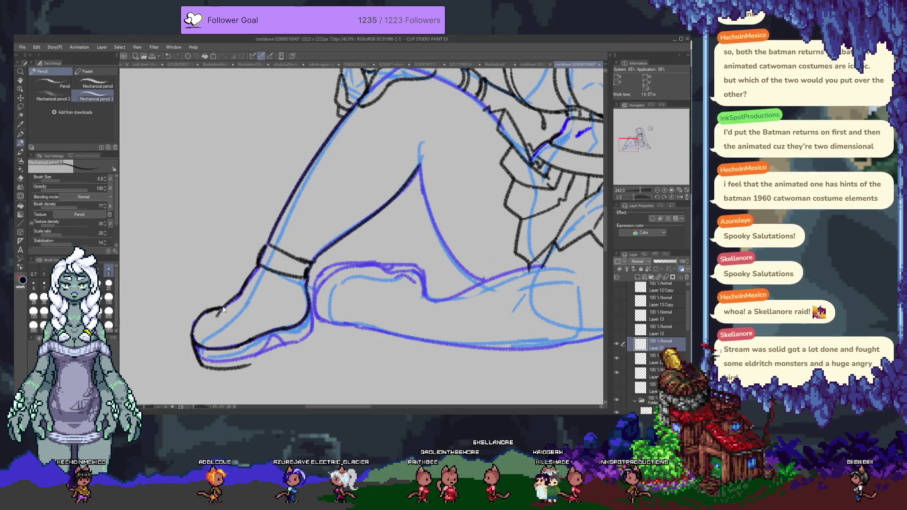
{"action": "key", "text": "ctrl+z"}
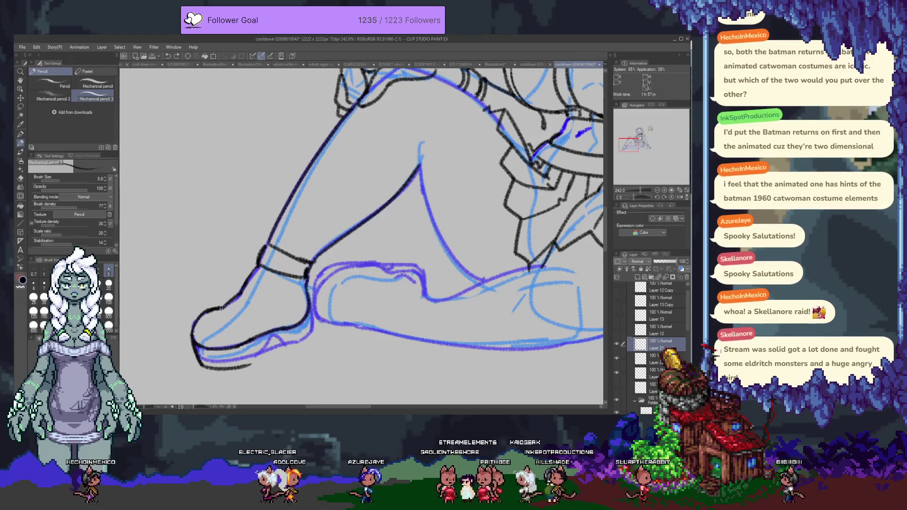
- Erase part of the line along the toe's top edge with the Hard eraser
{"action": "key", "text": "e"}
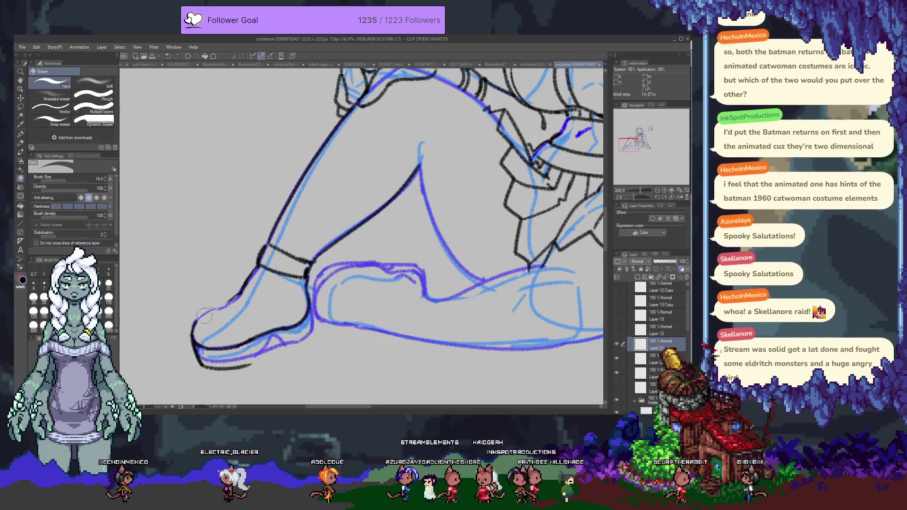
{"action": "key", "text": "p"}
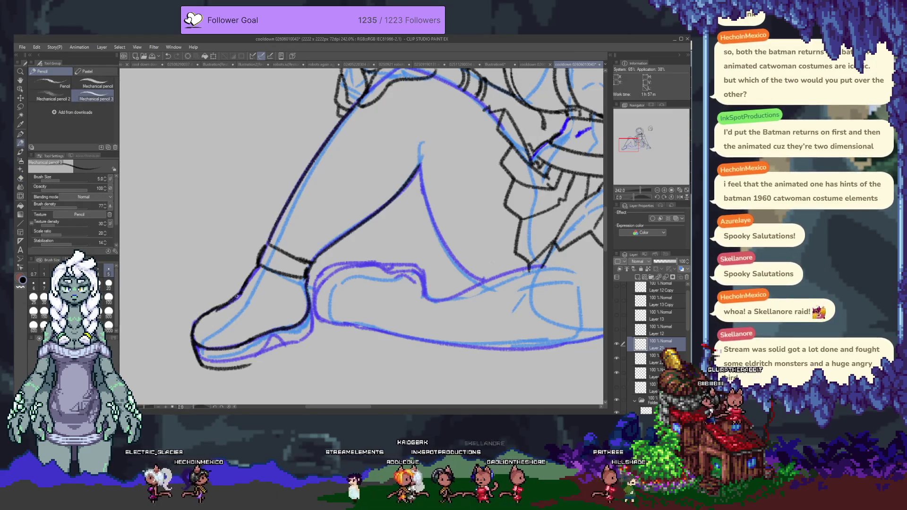
{"action": "key", "text": "e"}
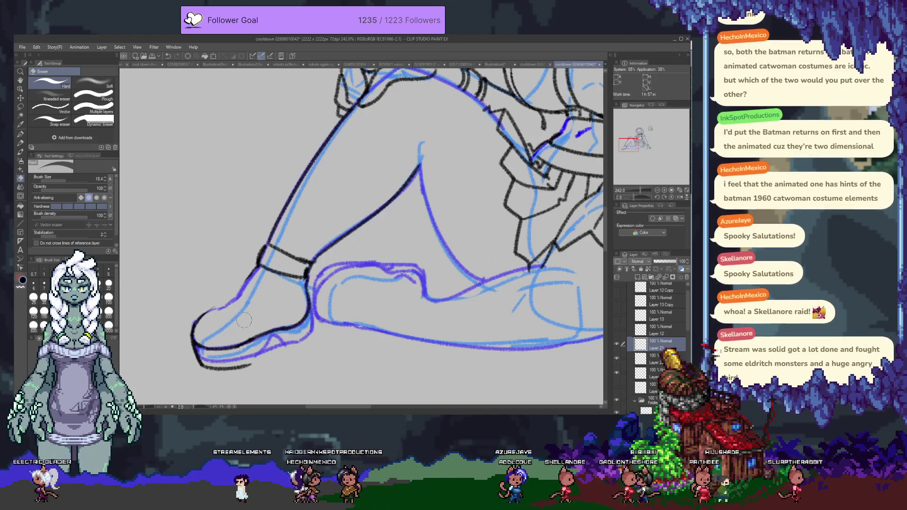
{"action": "left_click_drag", "start_coordinate": [200, 314], "coordinate": [220, 307]}
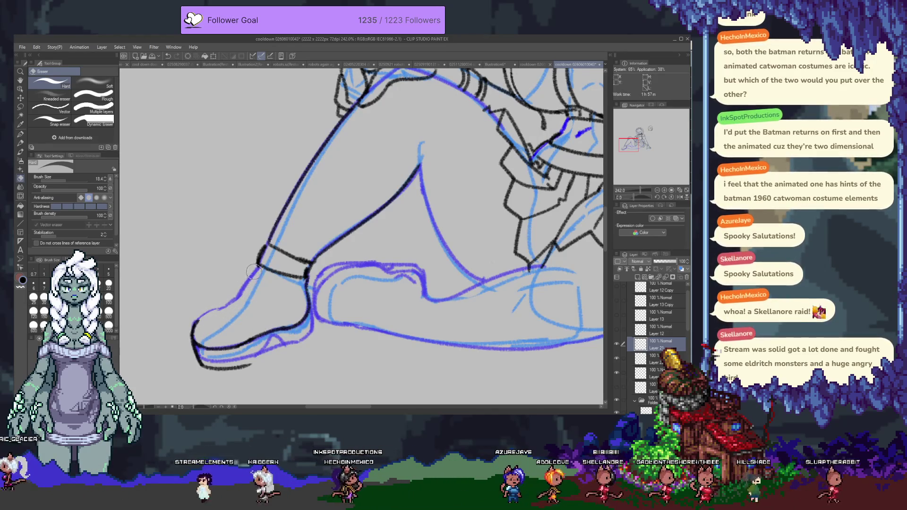
{"action": "key", "text": "p"}
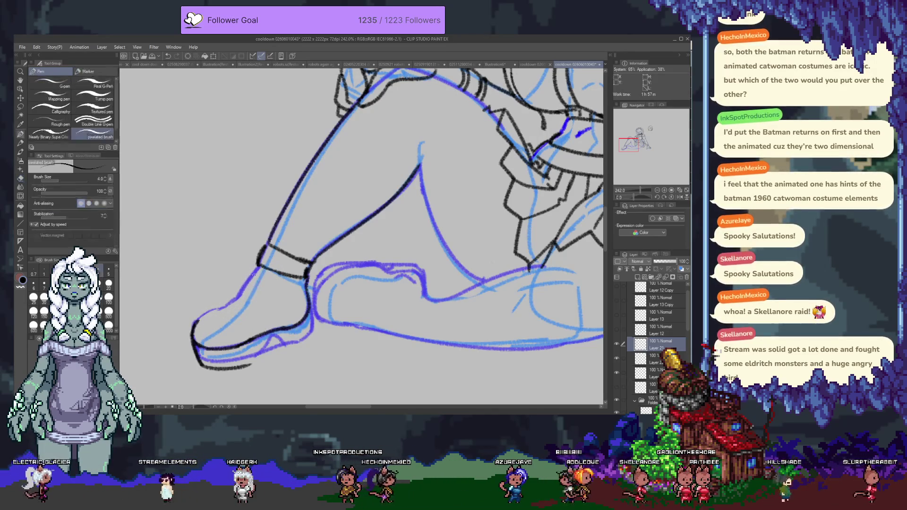
{"action": "key", "text": "p"}
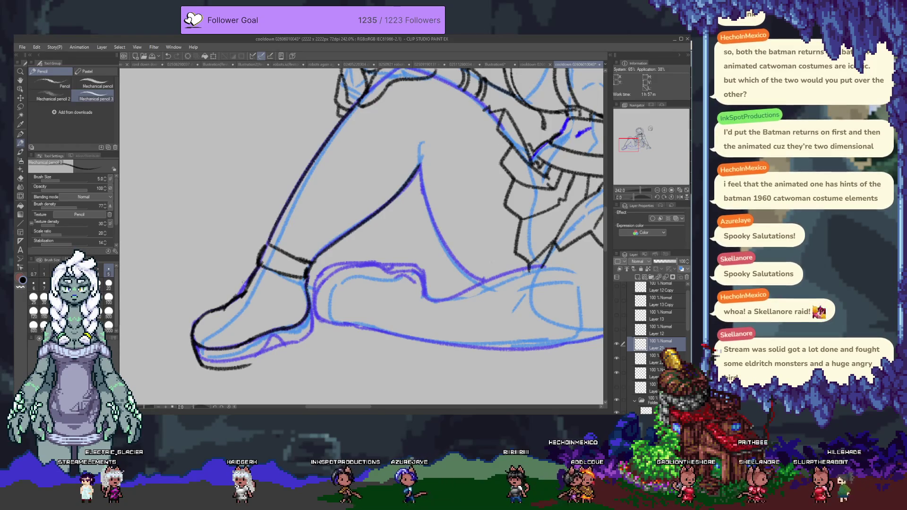
{"action": "key", "text": "e"}
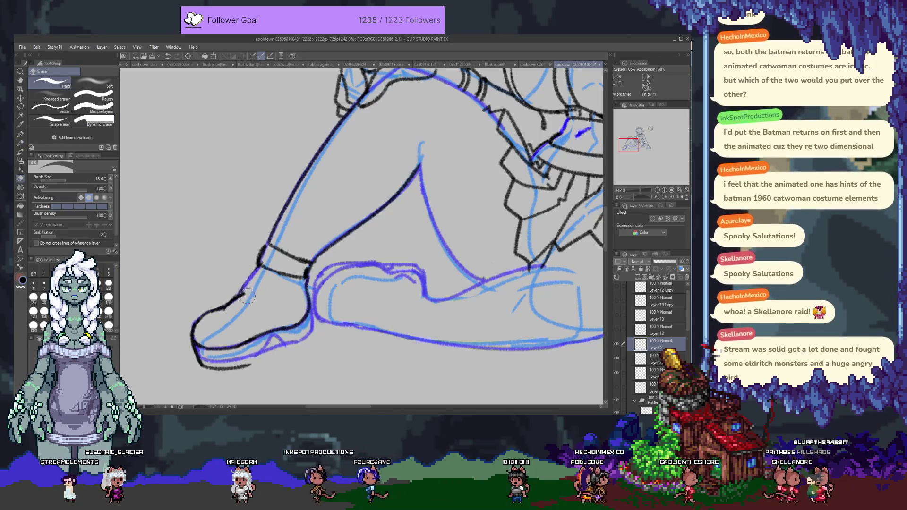
{"action": "key", "text": "p"}
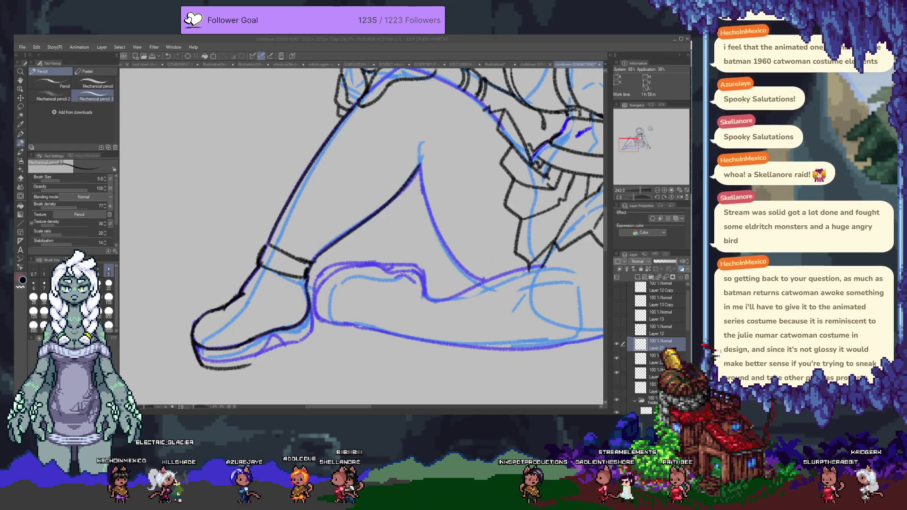
- Erase a short black segment and a stray bit of outline over the sketch
{"action": "left_click", "coordinate": [411, 173]}
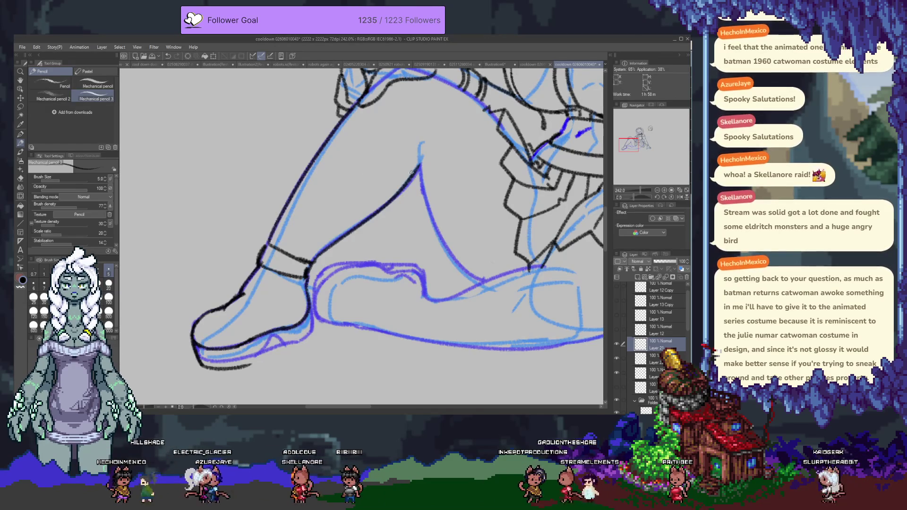
{"action": "key", "text": "e"}
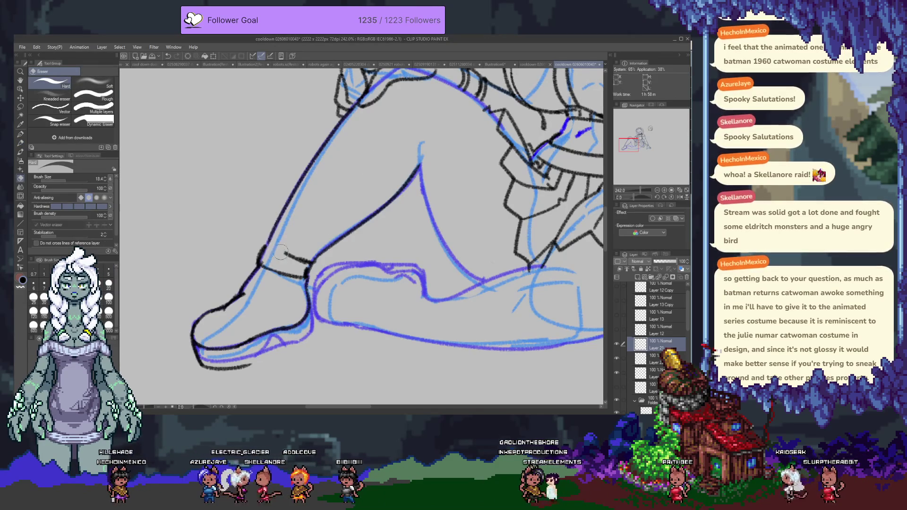
{"action": "left_click_drag", "start_coordinate": [285, 275], "coordinate": [261, 267]}
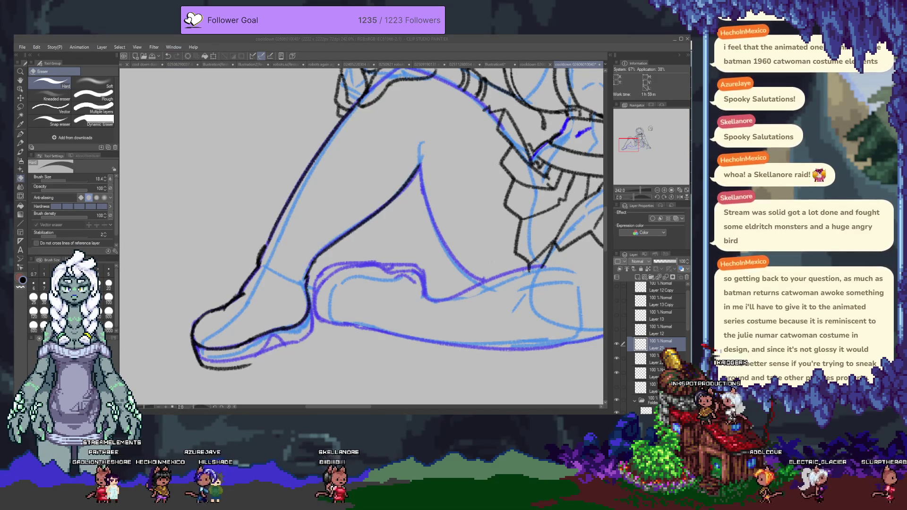
{"action": "left_click", "coordinate": [250, 126]}
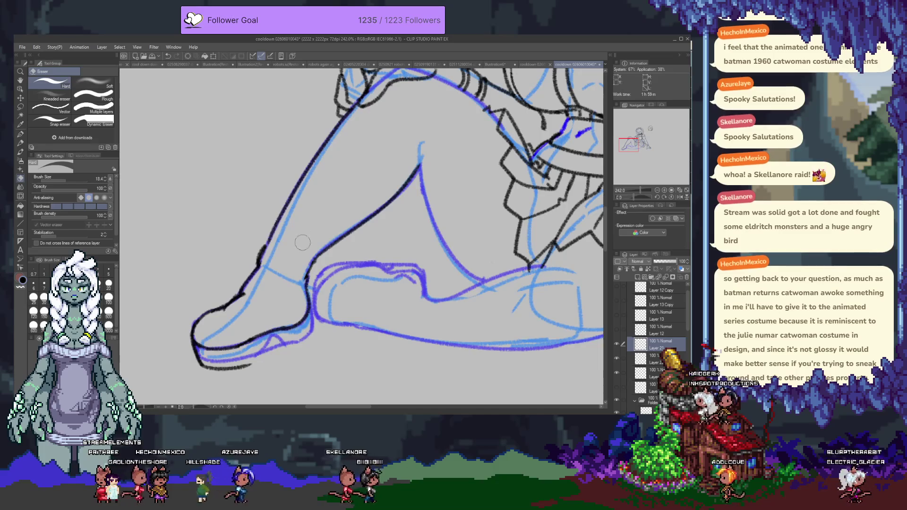
{"action": "mouse_move", "coordinate": [263, 250]}
{"action": "left_mouse_down"}
{"action": "mouse_move", "coordinate": [266, 263]}
{"action": "mouse_move", "coordinate": [227, 312]}
{"action": "left_mouse_up"}
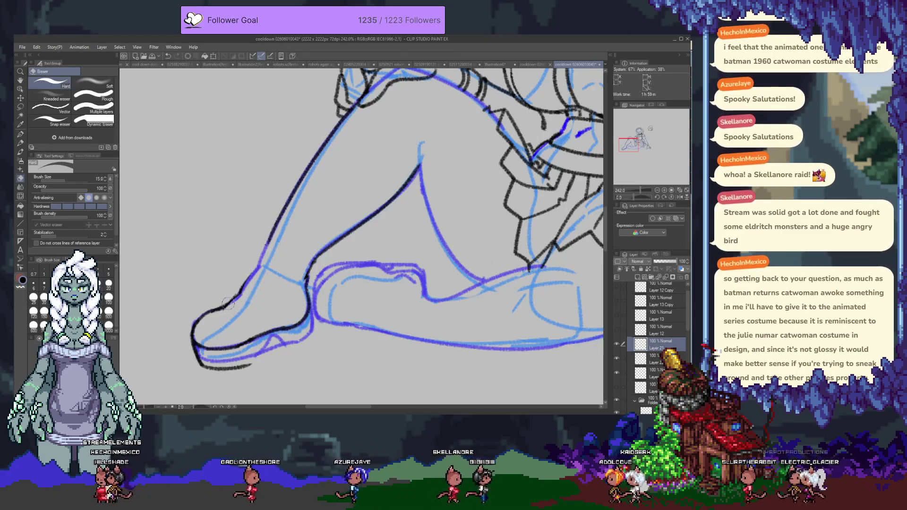
{"action": "scroll", "coordinate": [265, 295], "scroll_direction": "down", "scroll_amount": 2}
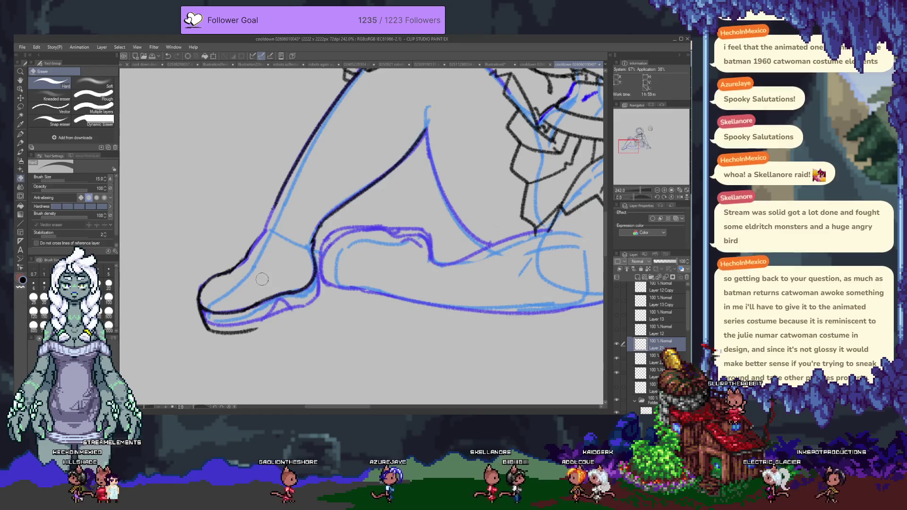
- Ink a clean line across the ankle, redrawing it once, then hide Layer 21 to compare
{"action": "key", "text": "p"}
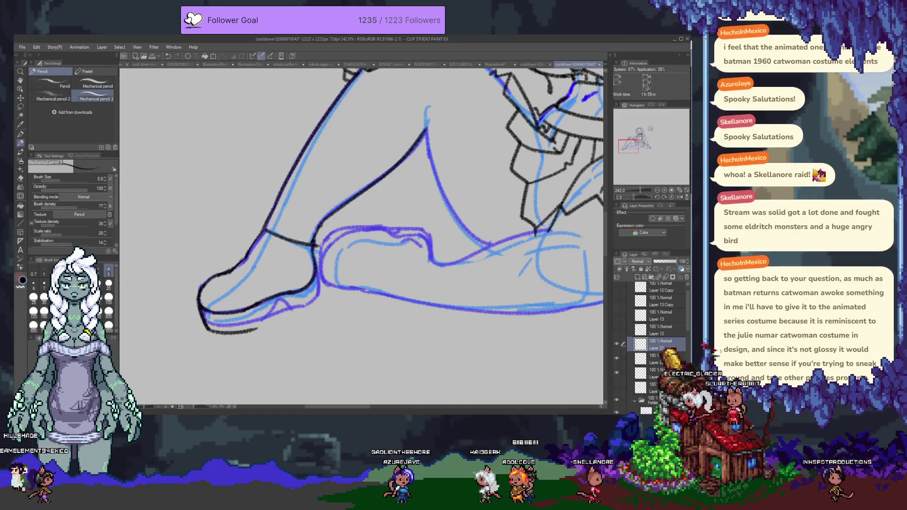
{"action": "left_click_drag", "start_coordinate": [268, 230], "coordinate": [311, 244]}
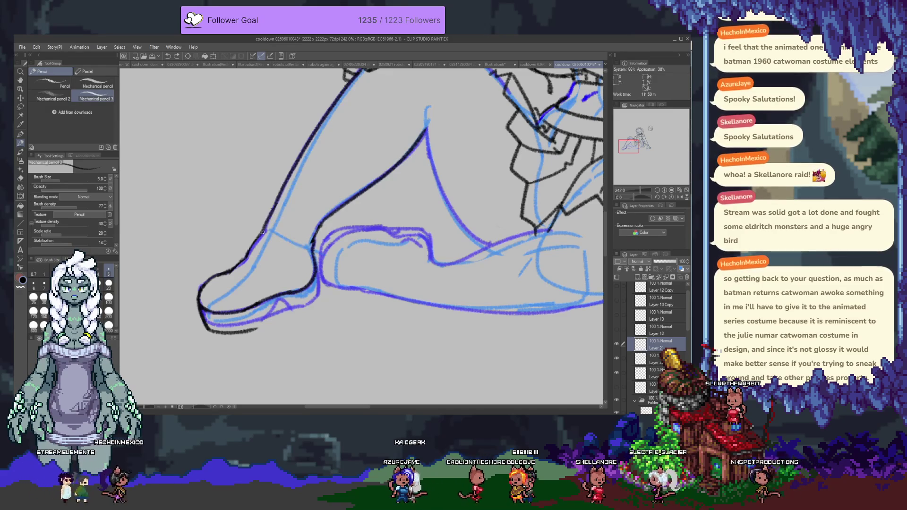
{"action": "key", "text": "e"}
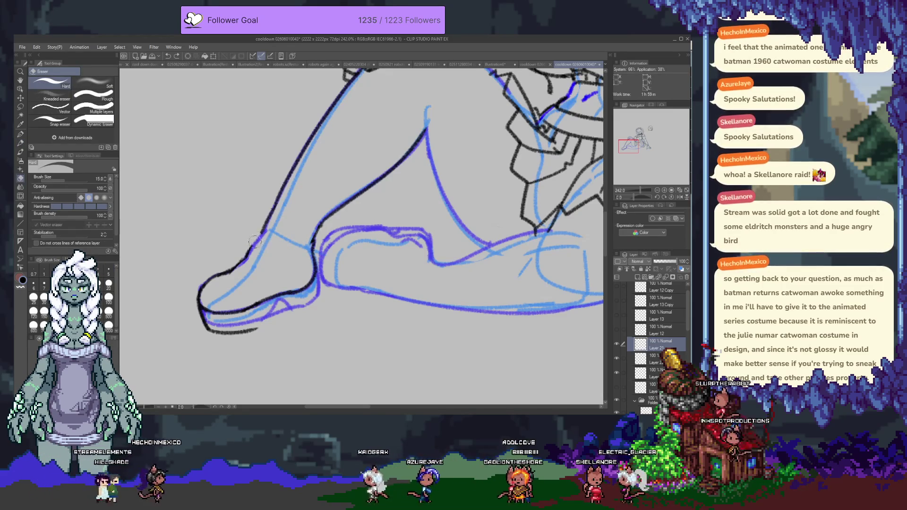
{"action": "mouse_move", "coordinate": [262, 232]}
{"action": "left_mouse_down"}
{"action": "mouse_move", "coordinate": [231, 270]}
{"action": "mouse_move", "coordinate": [261, 232]}
{"action": "left_mouse_up"}
{"action": "key", "text": "p"}
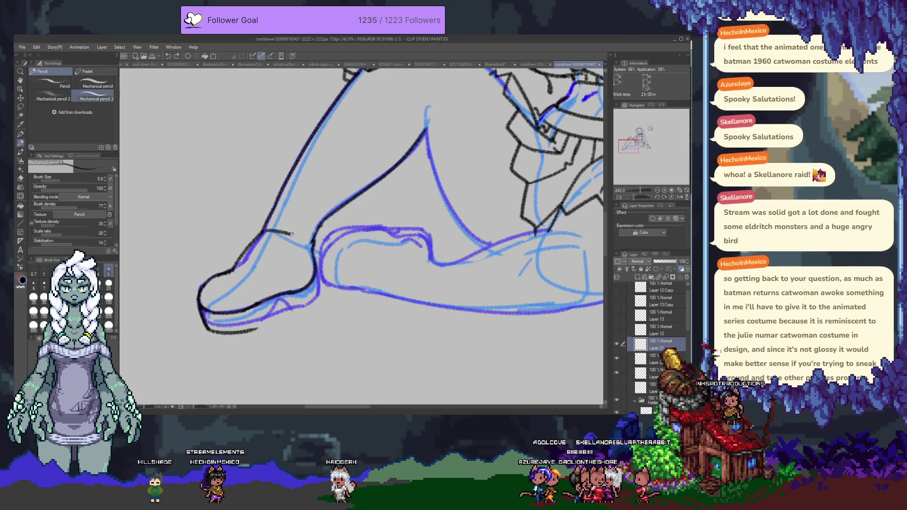
{"action": "left_click_drag", "start_coordinate": [265, 230], "coordinate": [312, 244]}
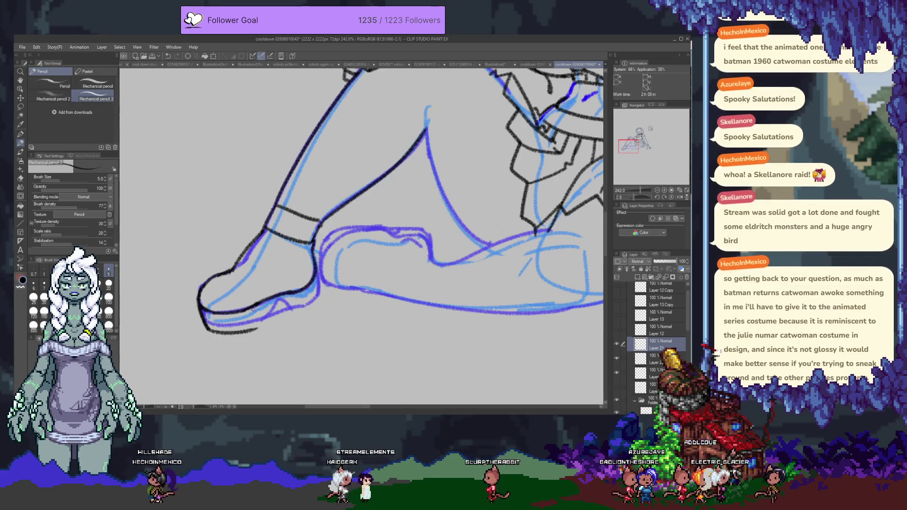
{"action": "left_click", "coordinate": [616, 344]}
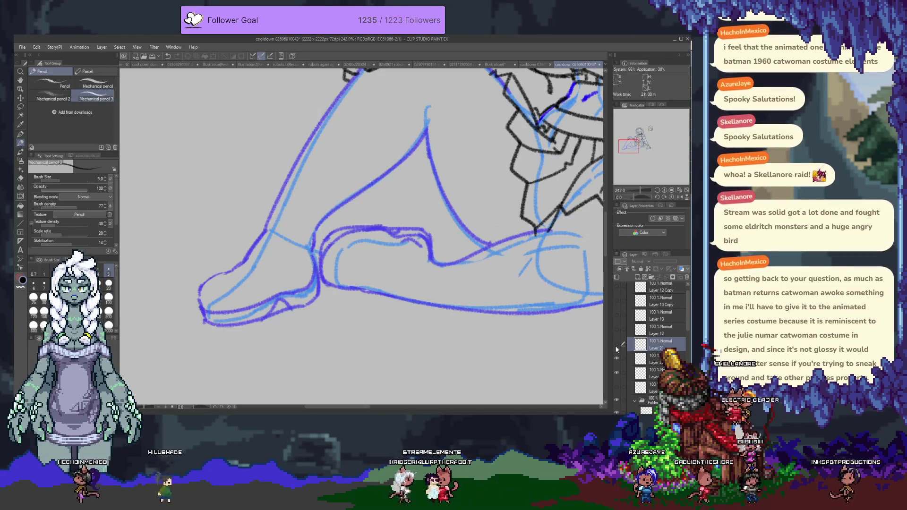
- Show the ink layer again and give it and the layer below a green layer colour
{"action": "left_click", "coordinate": [616, 344]}
{"action": "scroll", "coordinate": [414, 246], "scroll_direction": "down", "scroll_amount": 2}
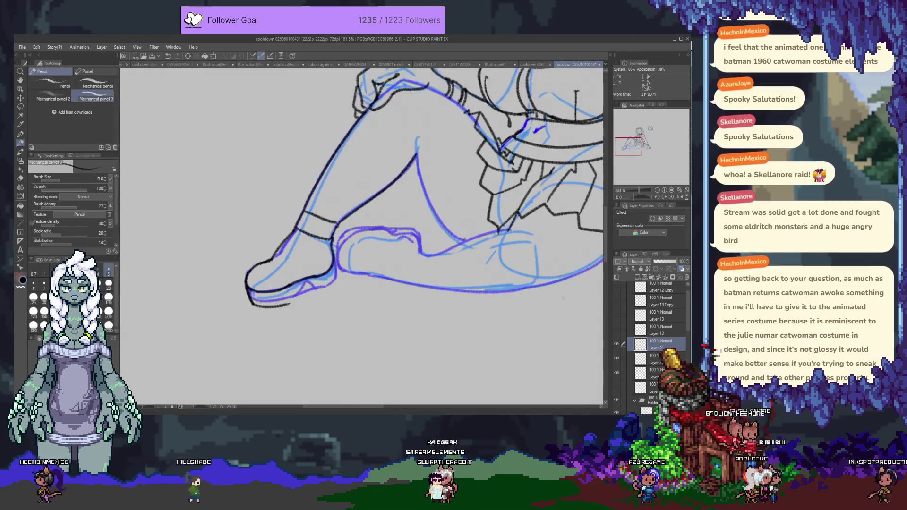
{"action": "left_click", "coordinate": [618, 261]}
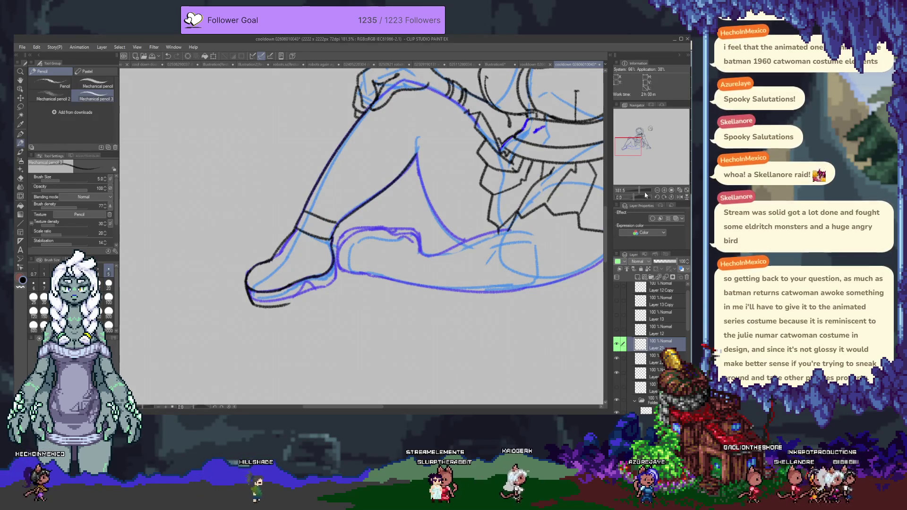
{"action": "left_click", "coordinate": [617, 357]}
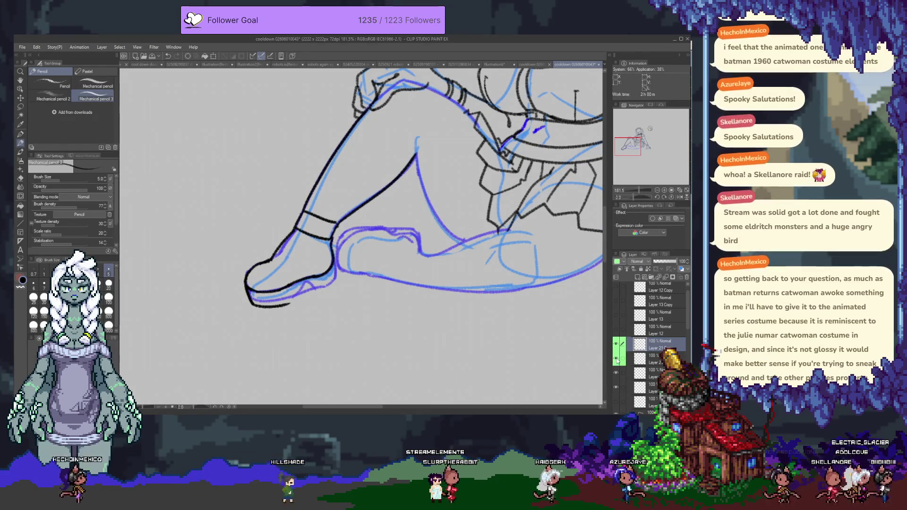
- Erase the black outline on the foot top and toe, then re-ink the front of the shin
{"action": "key", "text": "e"}
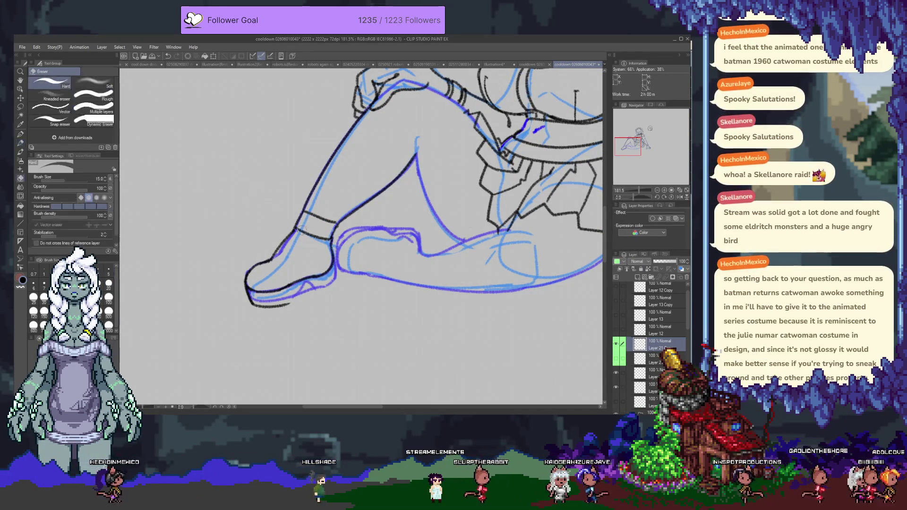
{"action": "mouse_move", "coordinate": [290, 236]}
{"action": "left_mouse_down"}
{"action": "mouse_move", "coordinate": [266, 313]}
{"action": "mouse_move", "coordinate": [334, 267]}
{"action": "left_mouse_up"}
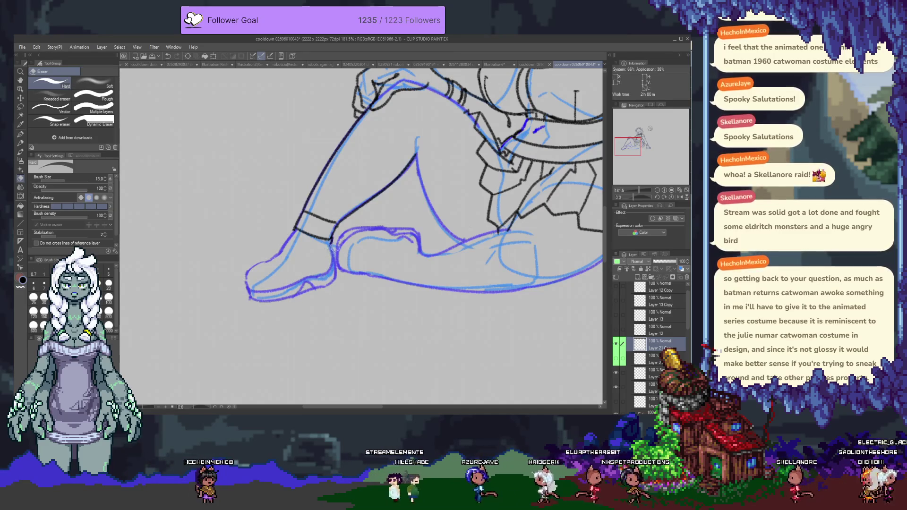
{"action": "key", "text": "p"}
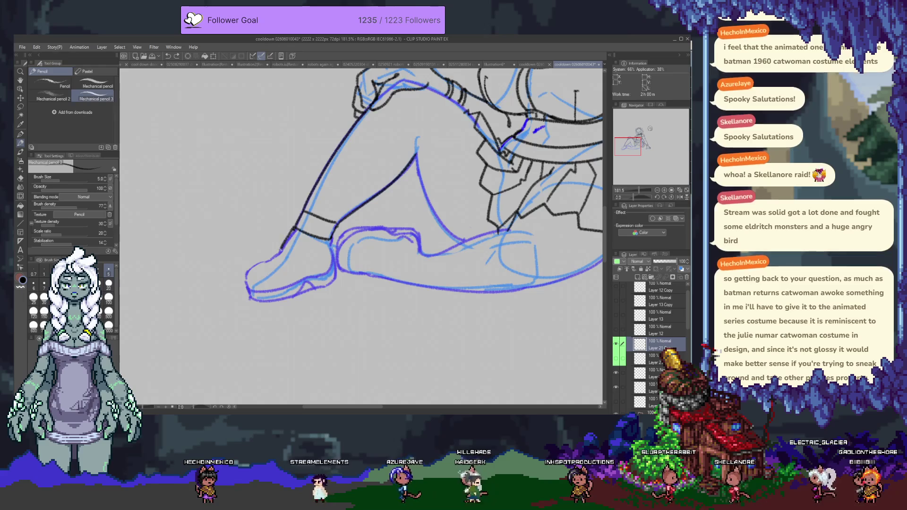
{"action": "left_click_drag", "start_coordinate": [277, 262], "coordinate": [290, 233]}
{"action": "left_click_drag", "start_coordinate": [255, 285], "coordinate": [287, 238]}
{"action": "key", "text": "ctrl+z"}
- Re-ink the back of the heel, the line under the sole and the toe's upper outline
{"action": "key", "text": "ctrl+z"}
{"action": "key", "text": "ctrl+z"}
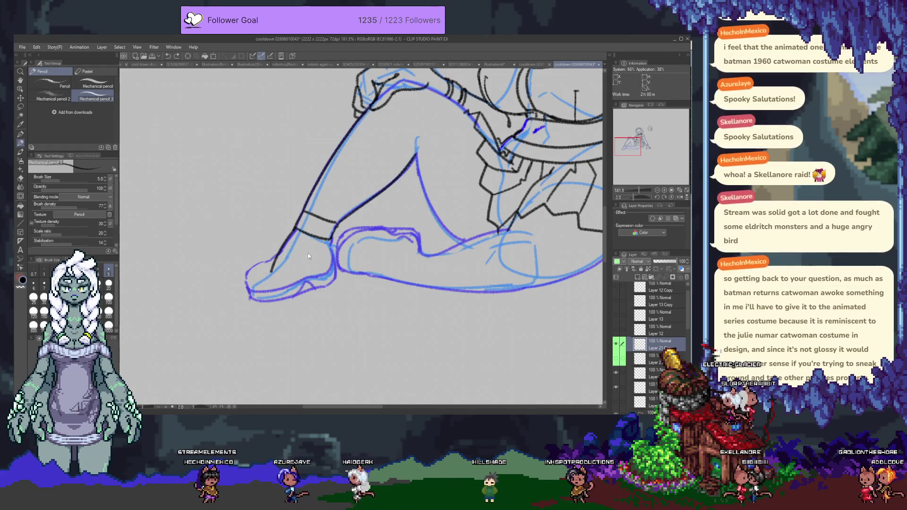
{"action": "mouse_move", "coordinate": [330, 242]}
{"action": "left_mouse_down"}
{"action": "mouse_move", "coordinate": [319, 279]}
{"action": "mouse_move", "coordinate": [258, 317]}
{"action": "mouse_move", "coordinate": [251, 284]}
{"action": "mouse_move", "coordinate": [302, 290]}
{"action": "left_mouse_up"}
{"action": "key", "text": "ctrl+z"}
{"action": "key", "text": "ctrl+z"}
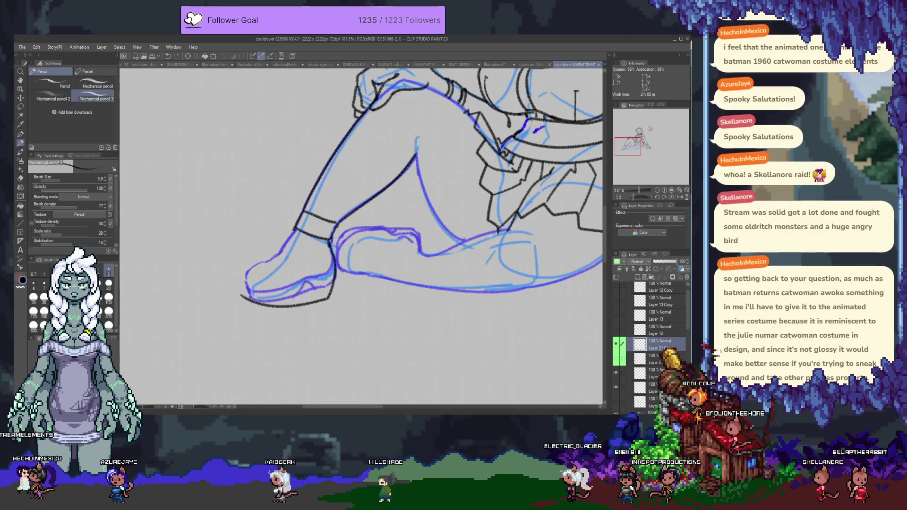
{"action": "key", "text": "ctrl+z"}
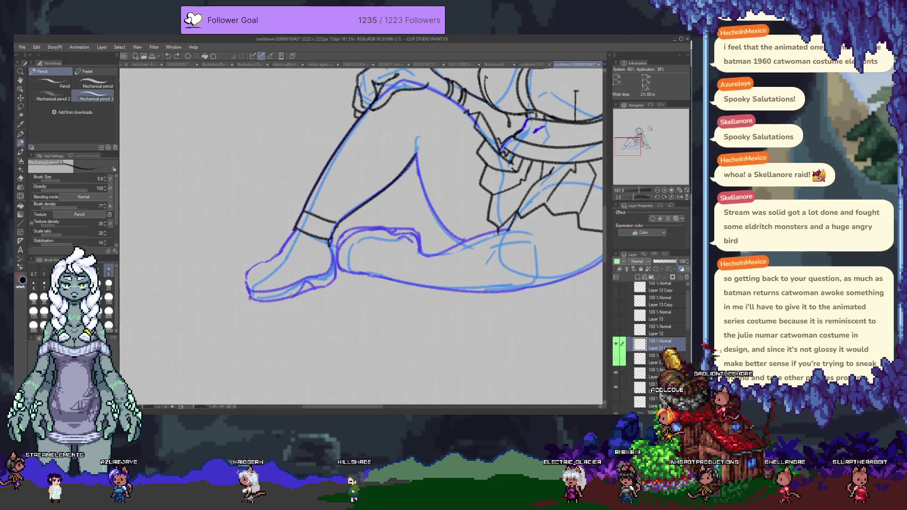
{"action": "left_click_drag", "start_coordinate": [248, 300], "coordinate": [287, 300]}
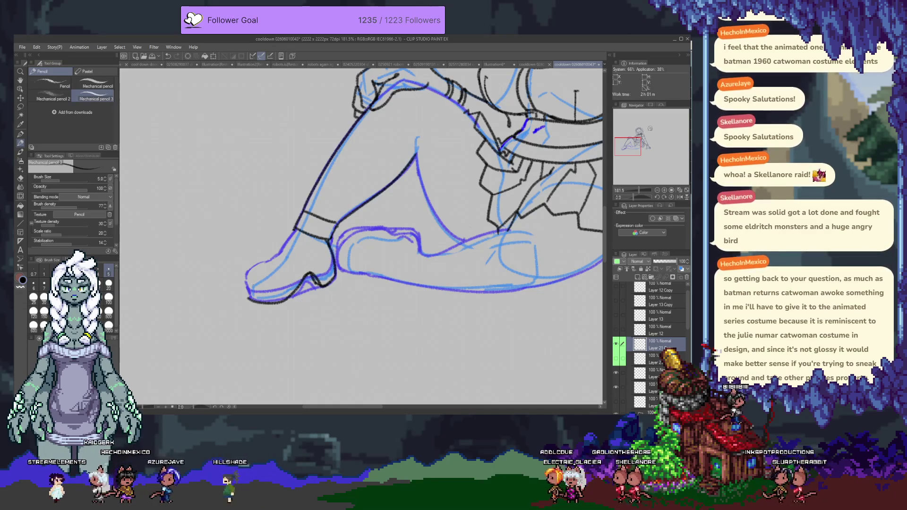
{"action": "left_click_drag", "start_coordinate": [246, 295], "coordinate": [296, 230]}
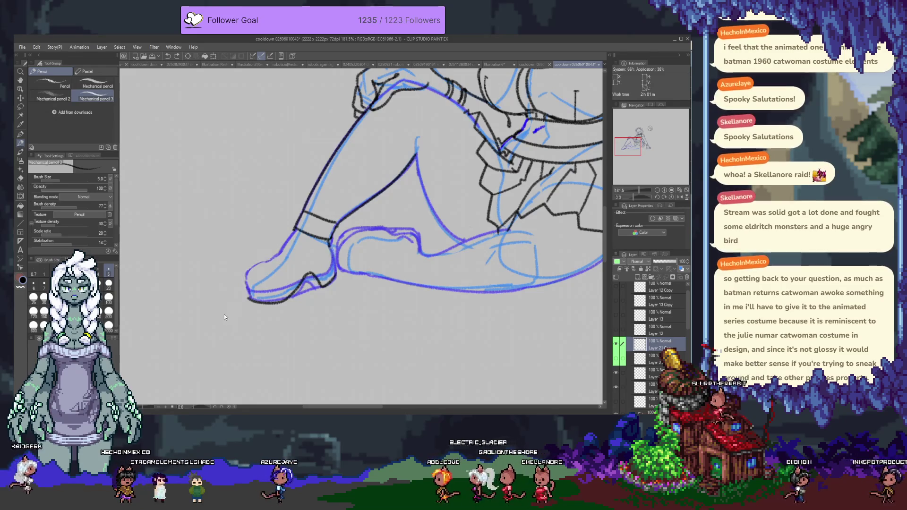
- Toggle the ink layer's visibility to compare it with the sketch, then bring the thigh and skirt into view
{"action": "key", "text": "Delete"}
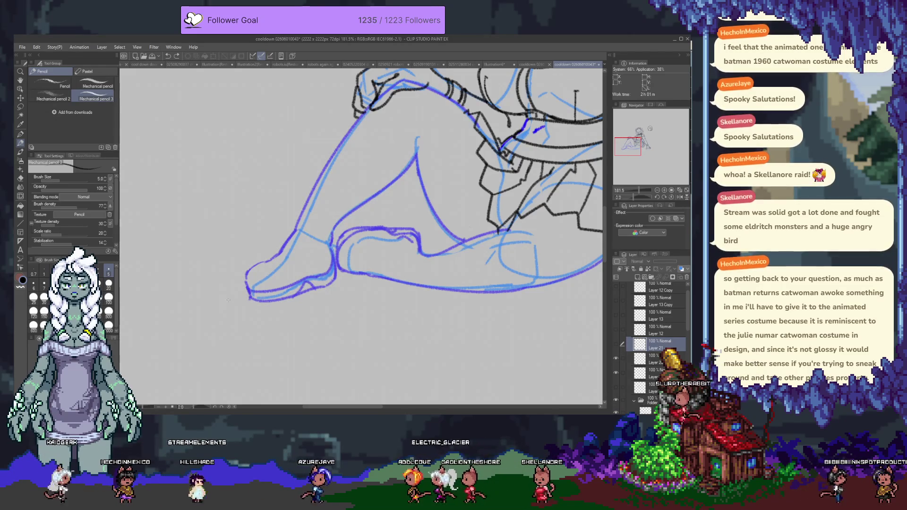
{"action": "left_click", "coordinate": [617, 344]}
{"action": "left_click", "coordinate": [616, 344]}
{"action": "left_click", "coordinate": [617, 344]}
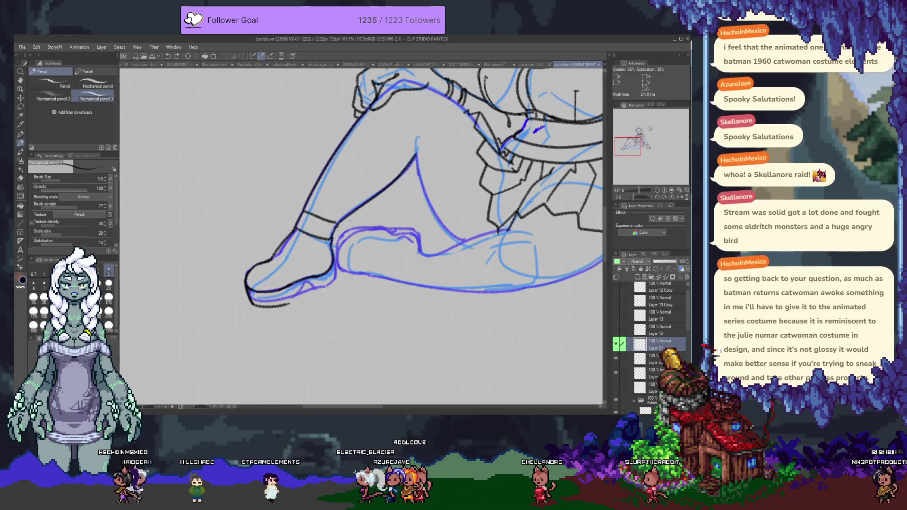
{"action": "left_click_drag", "start_coordinate": [349, 220], "coordinate": [255, 275]}
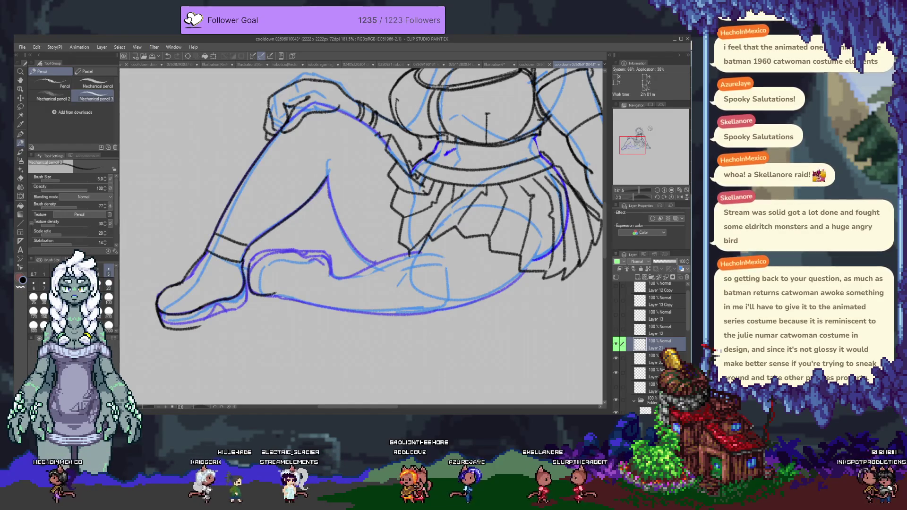
- Redraw the long line along the leg's underside and ink the top of the foot
{"action": "key", "text": "e"}
{"action": "key", "text": "p"}
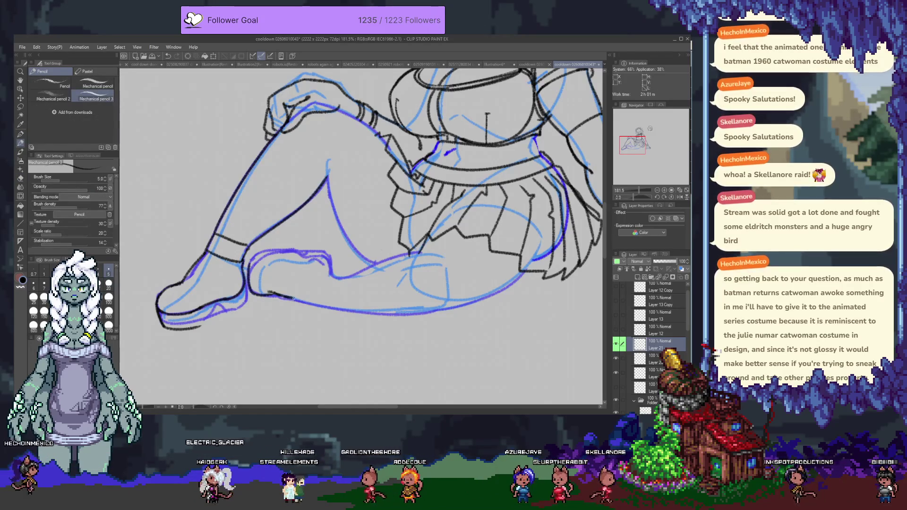
{"action": "key", "text": "ctrl+z"}
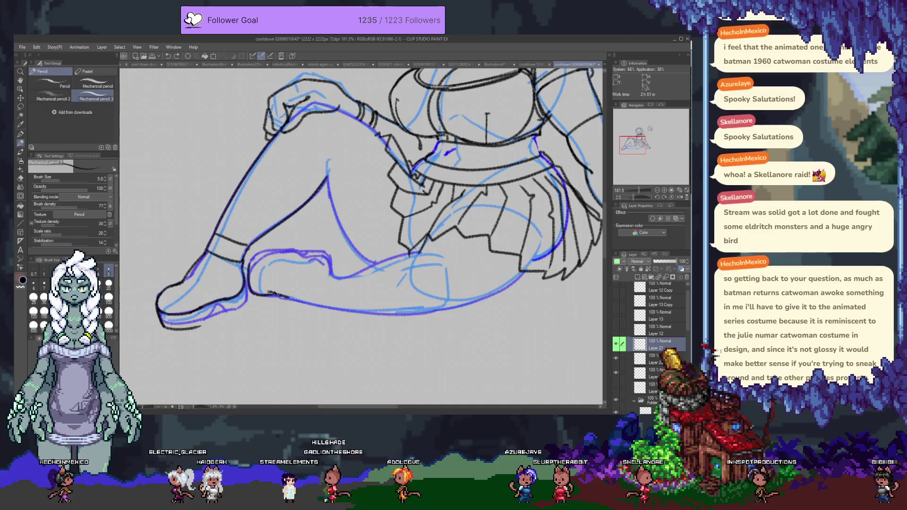
{"action": "left_click_drag", "start_coordinate": [278, 294], "coordinate": [452, 316]}
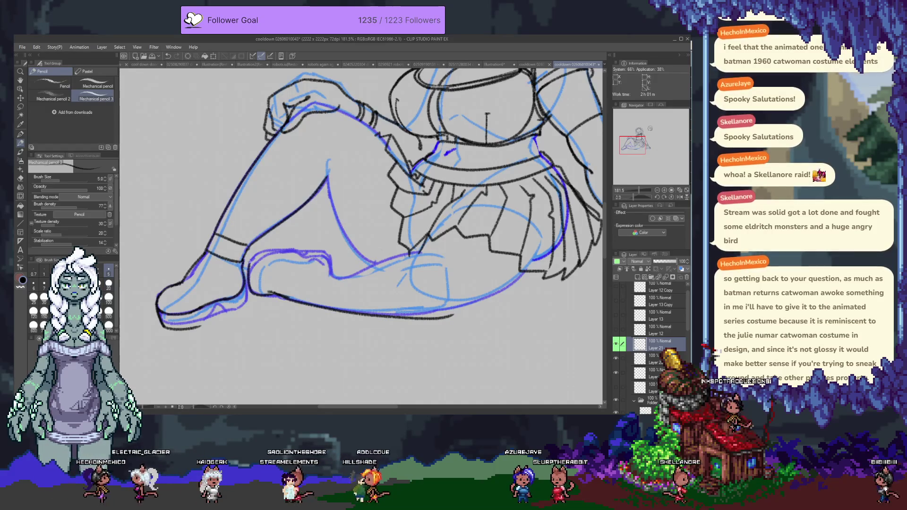
{"action": "left_click_drag", "start_coordinate": [265, 249], "coordinate": [295, 247]}
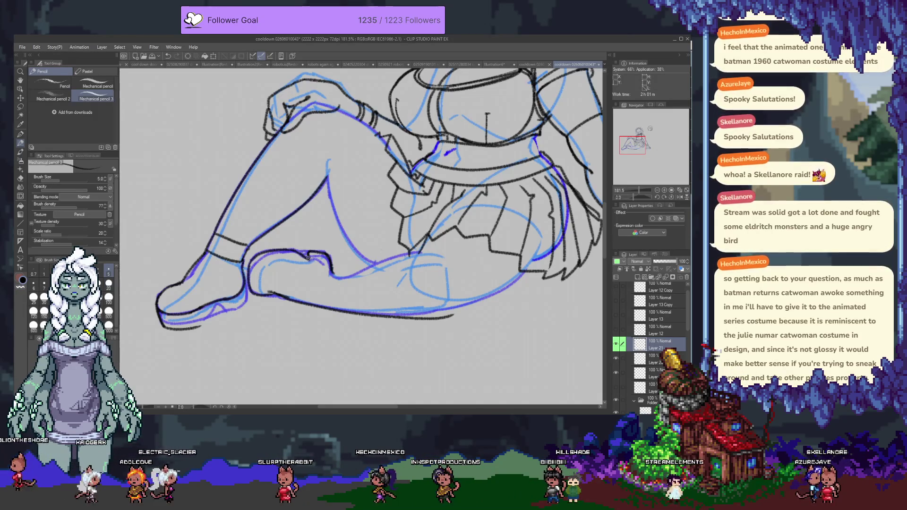
- Ink the calf underside, the inner heel line and the upper and lower leg curves
{"action": "left_click_drag", "start_coordinate": [330, 277], "coordinate": [420, 260]}
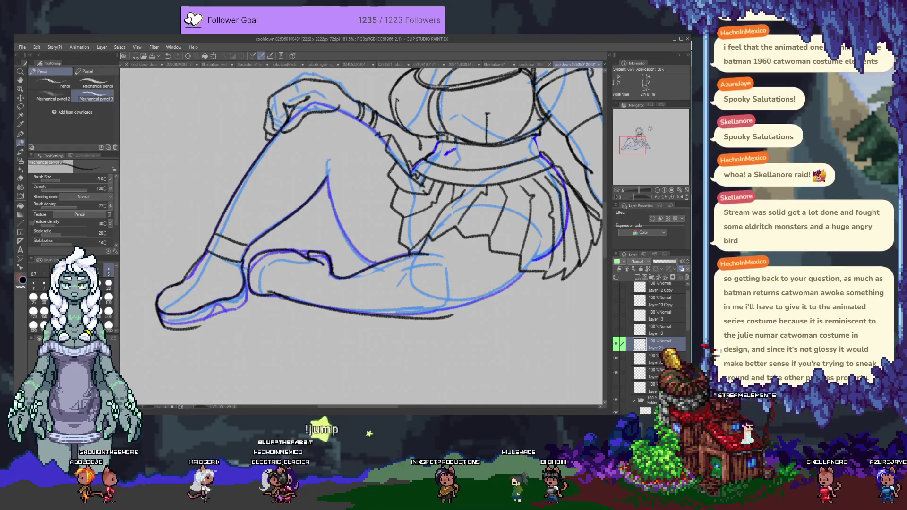
{"action": "left_click_drag", "start_coordinate": [263, 288], "coordinate": [267, 268]}
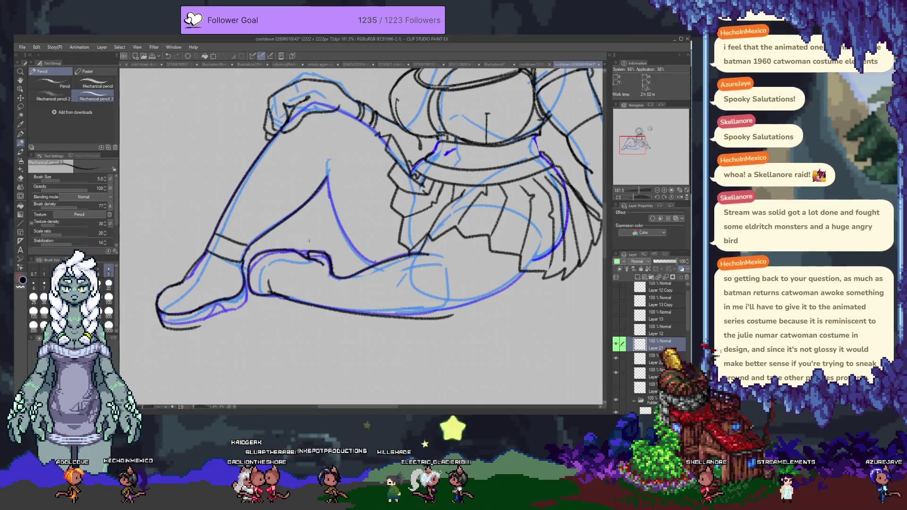
{"action": "scroll", "coordinate": [354, 161], "scroll_direction": "up", "scroll_amount": 2}
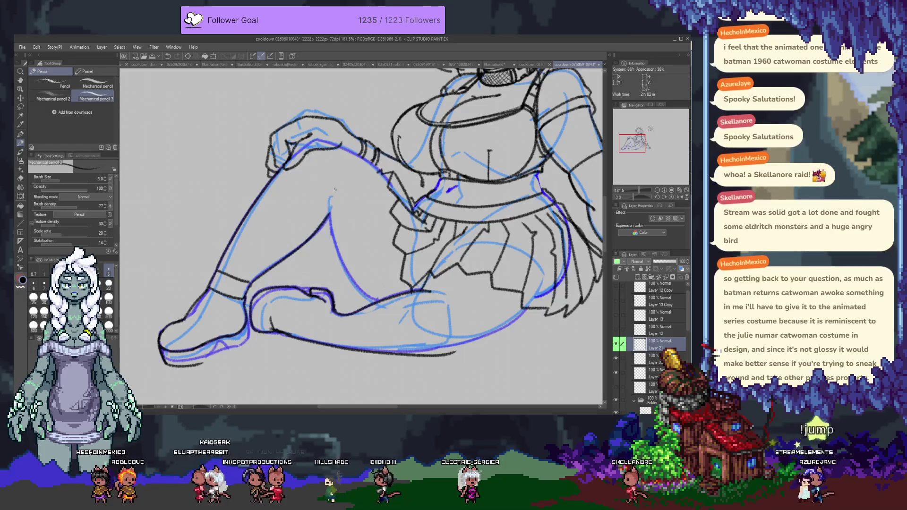
{"action": "left_click_drag", "start_coordinate": [339, 179], "coordinate": [331, 215]}
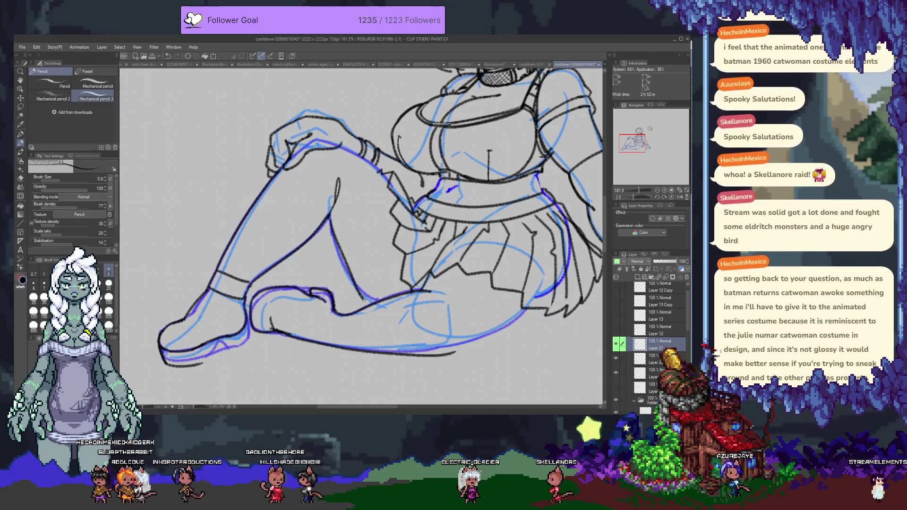
{"action": "left_click_drag", "start_coordinate": [331, 216], "coordinate": [374, 299]}
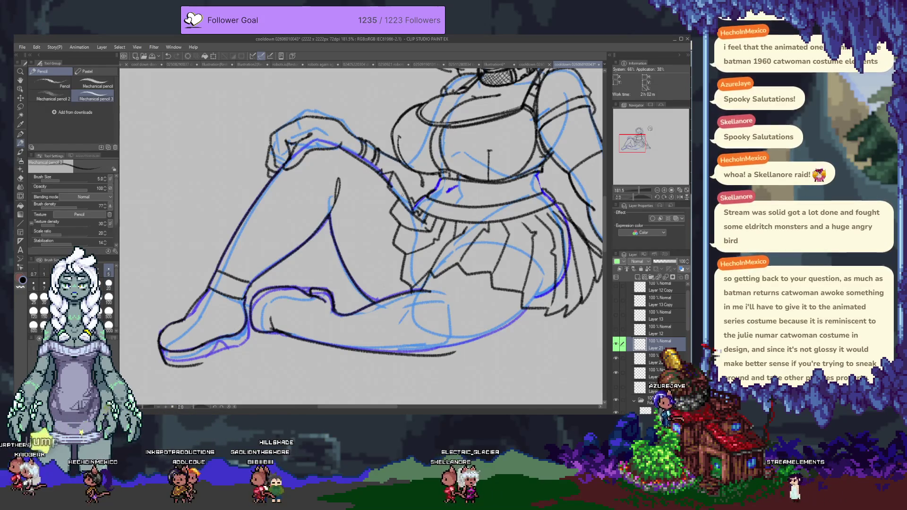
{"action": "key", "text": "e"}
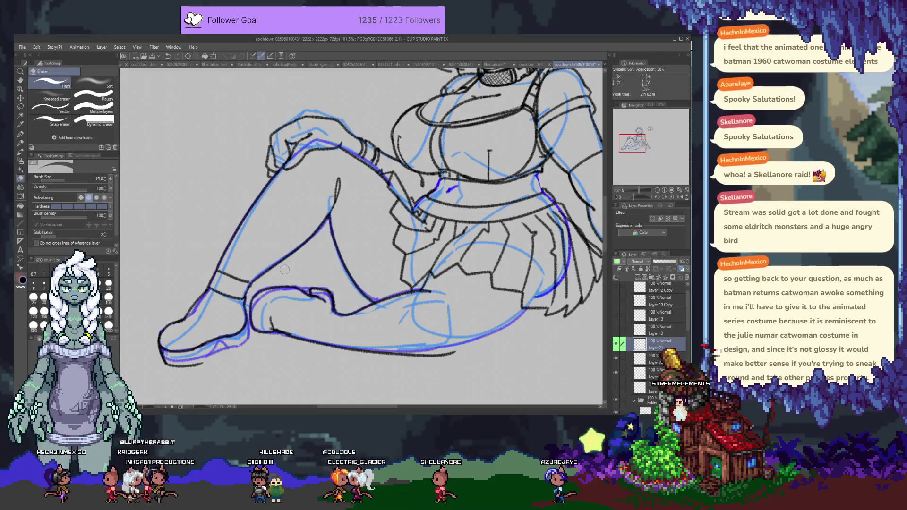
{"action": "left_click_drag", "start_coordinate": [420, 151], "coordinate": [342, 252]}
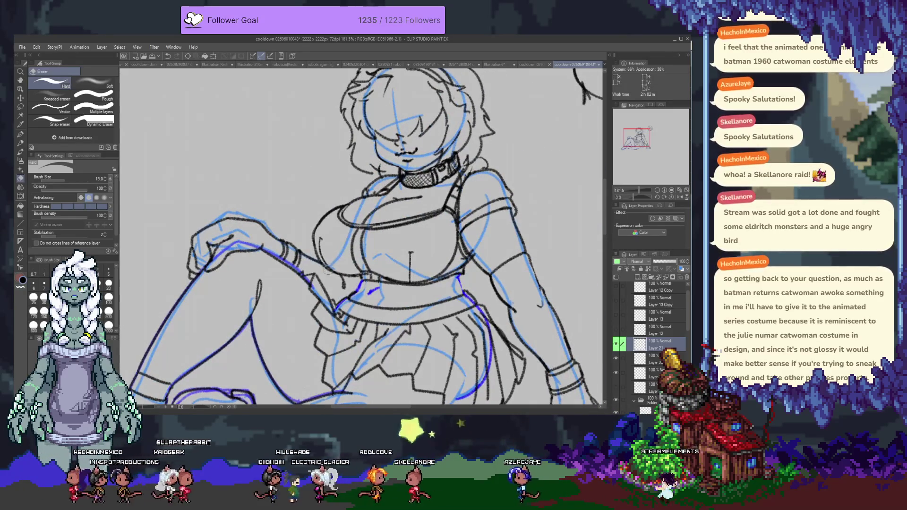
- With Mechanical pencil 3, extend the lower leg contour along the blue curve and lengthen the inner thigh line
{"action": "left_click_drag", "start_coordinate": [262, 363], "coordinate": [301, 293]}
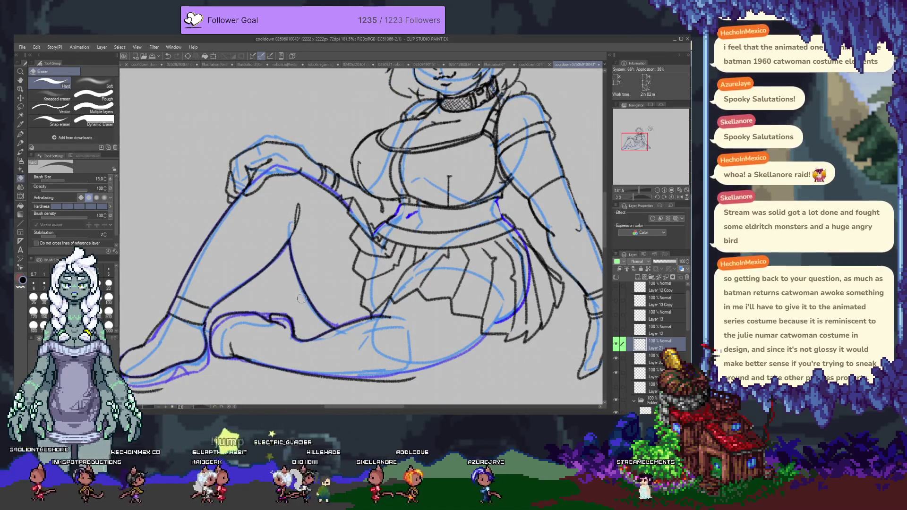
{"action": "key", "text": "p"}
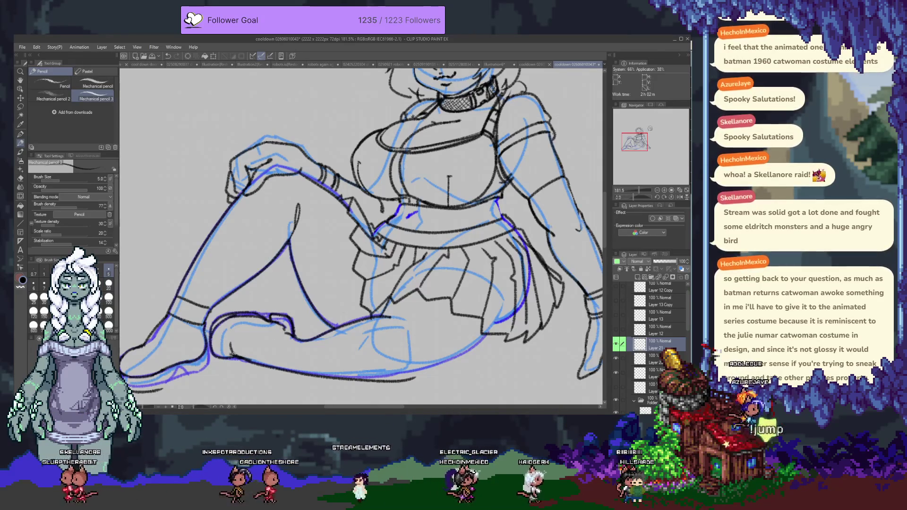
{"action": "left_click_drag", "start_coordinate": [387, 332], "coordinate": [312, 262]}
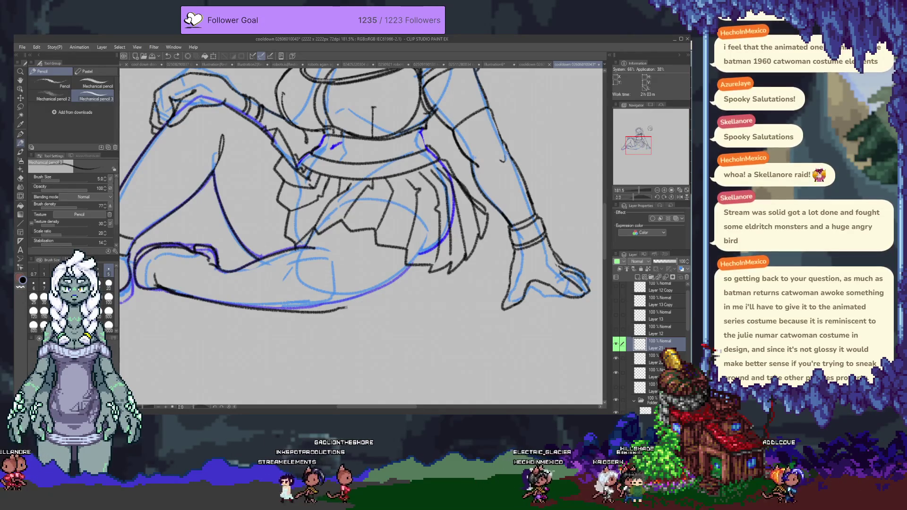
{"action": "left_click_drag", "start_coordinate": [284, 312], "coordinate": [406, 271]}
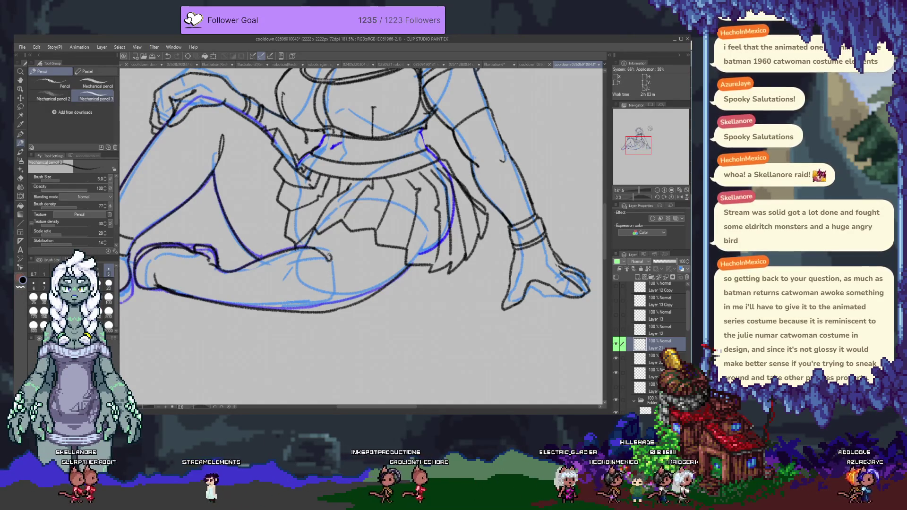
{"action": "left_click_drag", "start_coordinate": [300, 247], "coordinate": [331, 256]}
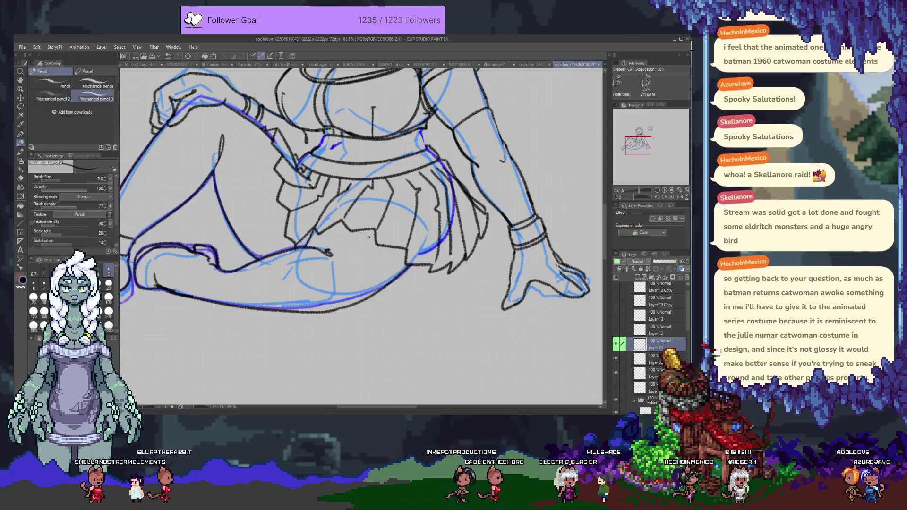
{"action": "left_click_drag", "start_coordinate": [381, 157], "coordinate": [370, 271]}
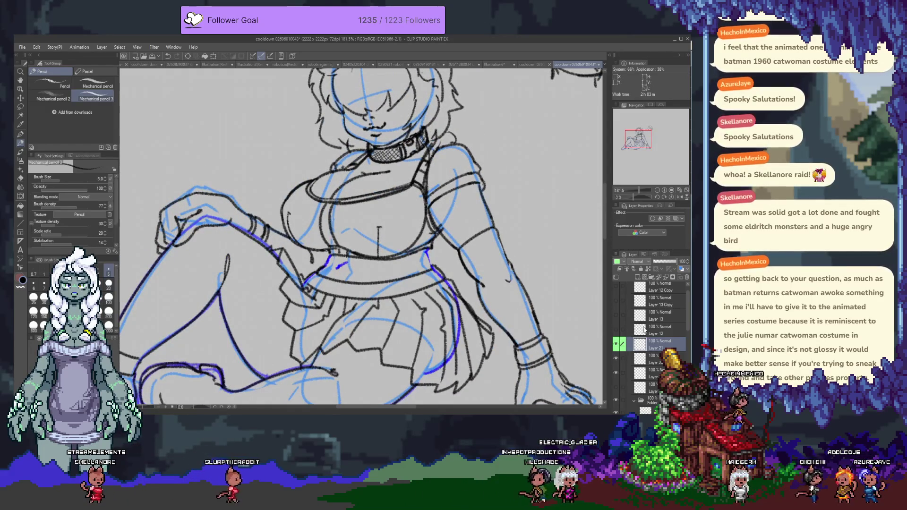
{"action": "scroll", "coordinate": [644, 329], "scroll_direction": "up", "scroll_amount": 1}
- Put Folder 1 inside a new Folder 4, tint it blue with Layer color, and add a new ink layer
{"action": "left_click", "coordinate": [657, 287]}
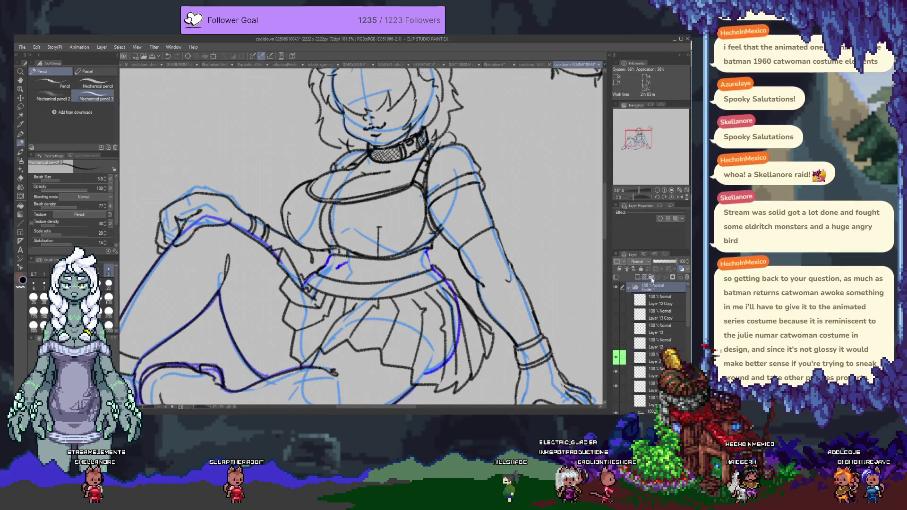
{"action": "left_click", "coordinate": [652, 278]}
{"action": "left_click_drag", "start_coordinate": [658, 297], "coordinate": [656, 292]}
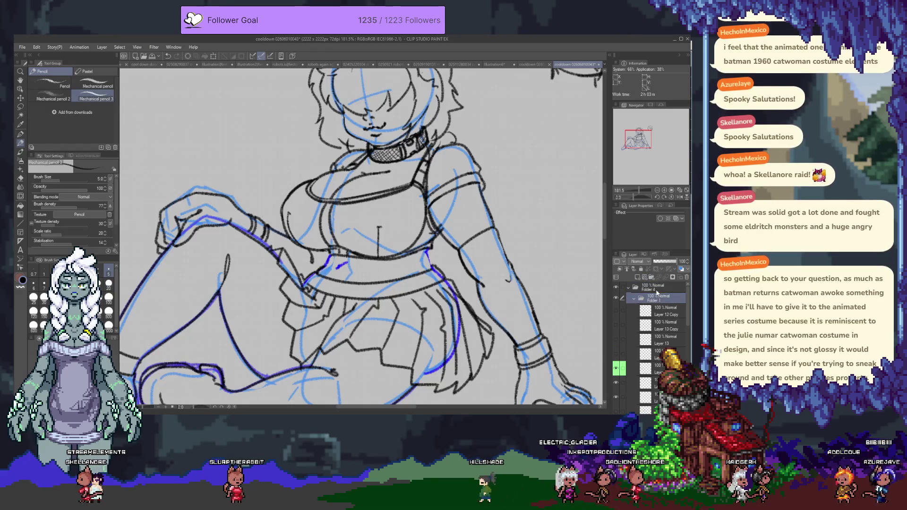
{"action": "left_click", "coordinate": [680, 269]}
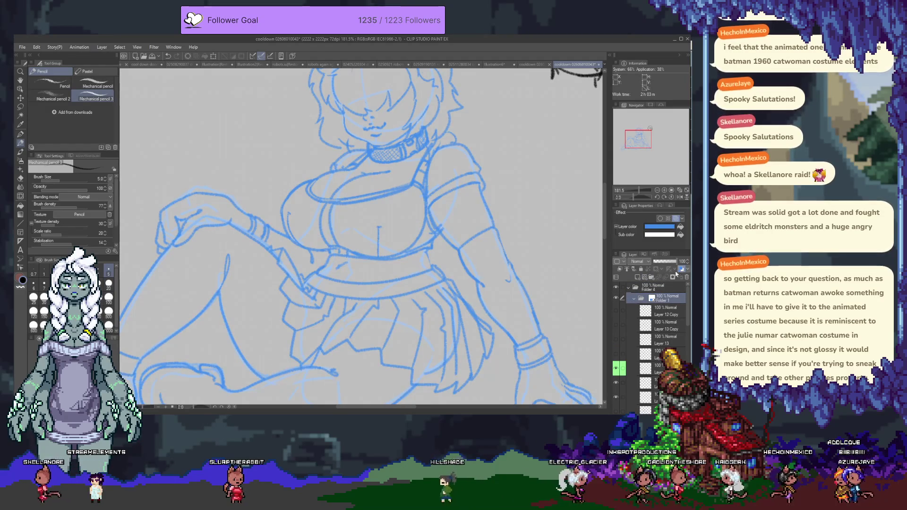
{"action": "left_click", "coordinate": [637, 277]}
- With the pen, ink a line along the jaw, redrawing it after the first attempt
{"action": "key", "text": "p"}
{"action": "scroll", "coordinate": [414, 174], "scroll_direction": "up", "scroll_amount": 5}
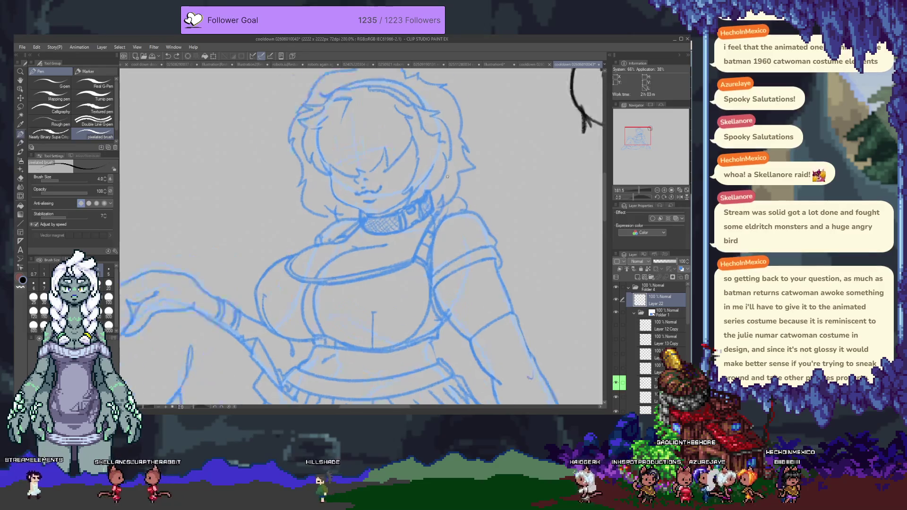
{"action": "left_click_drag", "start_coordinate": [246, 150], "coordinate": [272, 135]}
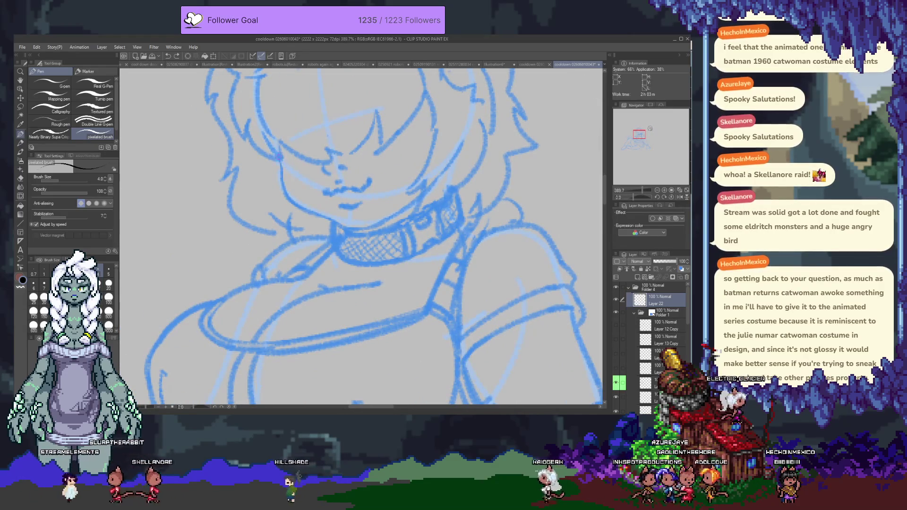
{"action": "left_click_drag", "start_coordinate": [283, 190], "coordinate": [313, 222]}
{"action": "key", "text": "ctrl+z"}
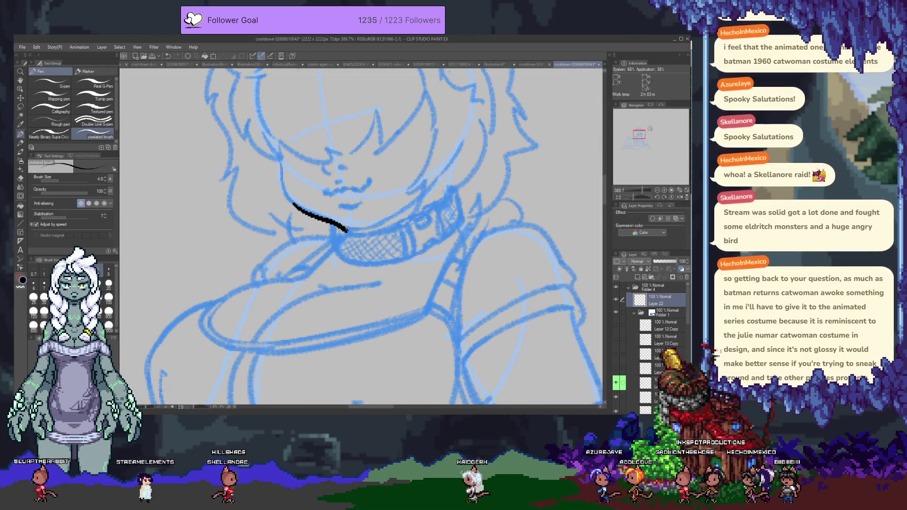
{"action": "key", "text": "ctrl+z"}
{"action": "key", "text": "ctrl+z"}
{"action": "left_click_drag", "start_coordinate": [276, 154], "coordinate": [344, 228]}
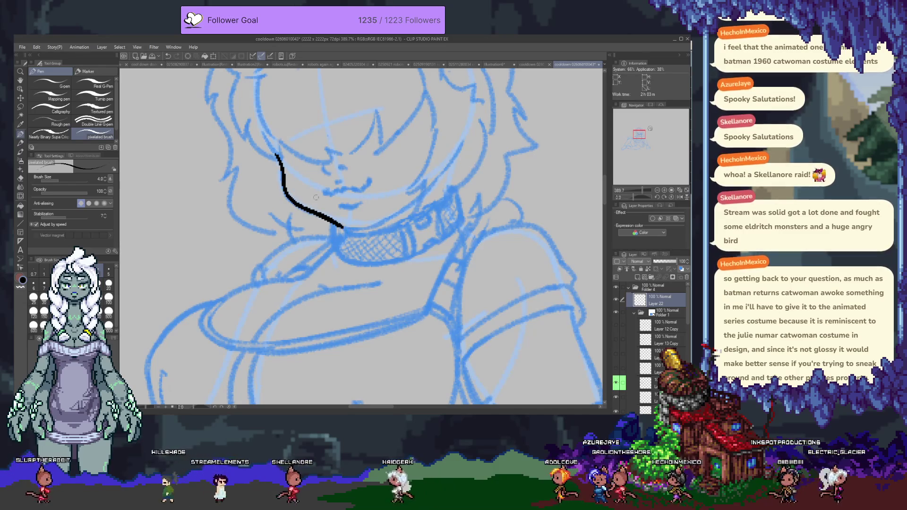
- Rework the jaw strokes, ending with a redrawn lower left jaw line
{"action": "key", "text": "ctrl+z"}
{"action": "mouse_move", "coordinate": [281, 157]}
{"action": "left_mouse_down"}
{"action": "mouse_move", "coordinate": [336, 222]}
{"action": "mouse_move", "coordinate": [407, 207]}
{"action": "mouse_move", "coordinate": [422, 282]}
{"action": "left_mouse_up"}
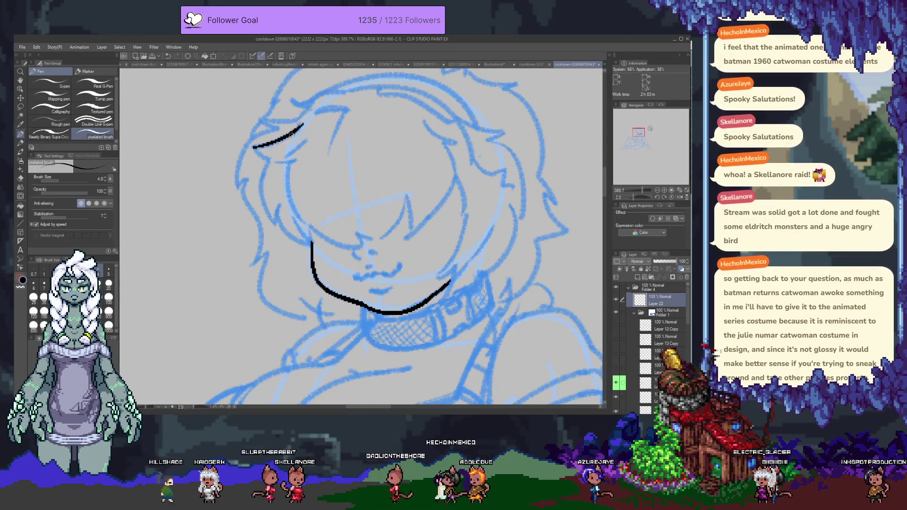
{"action": "key", "text": "ctrl+z"}
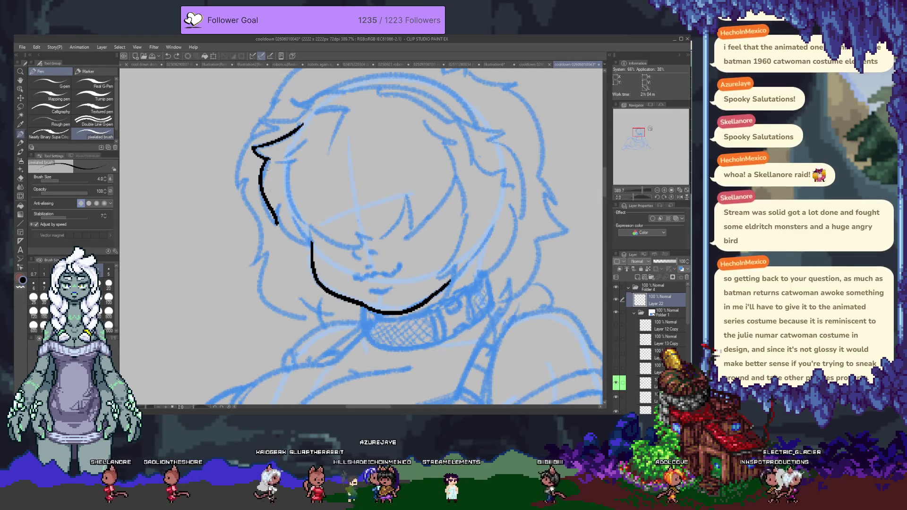
{"action": "key", "text": "ctrl+z"}
{"action": "left_click_drag", "start_coordinate": [268, 160], "coordinate": [280, 228]}
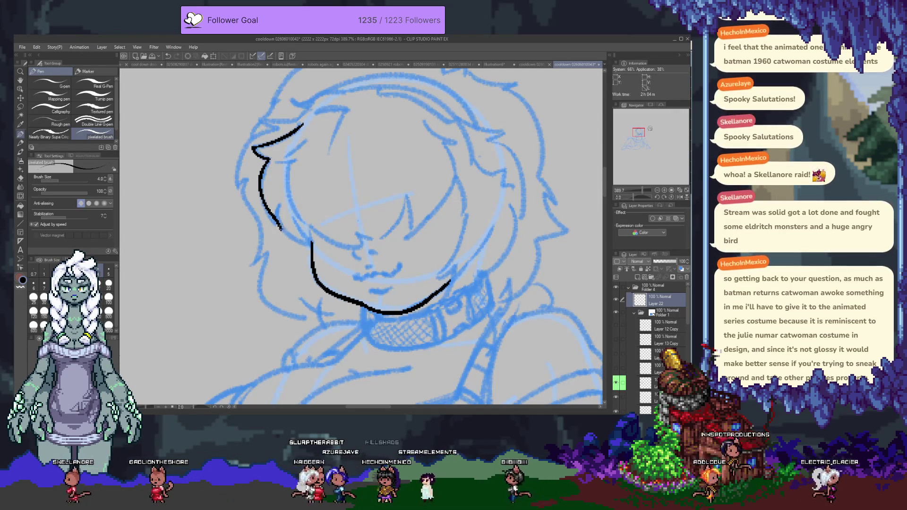
- Switch to a crisper, larger ink brush and ink a hair strand hooking down the left side
{"action": "left_click", "coordinate": [49, 134]}
{"action": "key", "text": "ctrl+z"}
{"action": "key", "text": "ctrl+z"}
{"action": "left_click_drag", "start_coordinate": [298, 124], "coordinate": [253, 151]}
{"action": "key", "text": "ctrl+z"}
{"action": "mouse_move", "coordinate": [277, 161]}
{"action": "left_mouse_down"}
{"action": "mouse_move", "coordinate": [260, 194]}
{"action": "mouse_move", "coordinate": [312, 244]}
{"action": "left_mouse_up"}
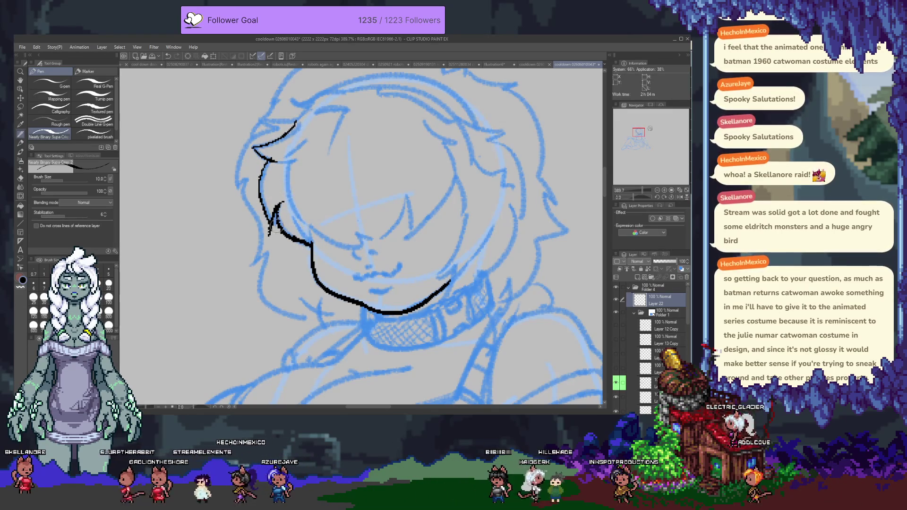
- Ink short strokes down to the jaw, the line under the eye and the eyelashes above it
{"action": "left_click_drag", "start_coordinate": [295, 216], "coordinate": [313, 244]}
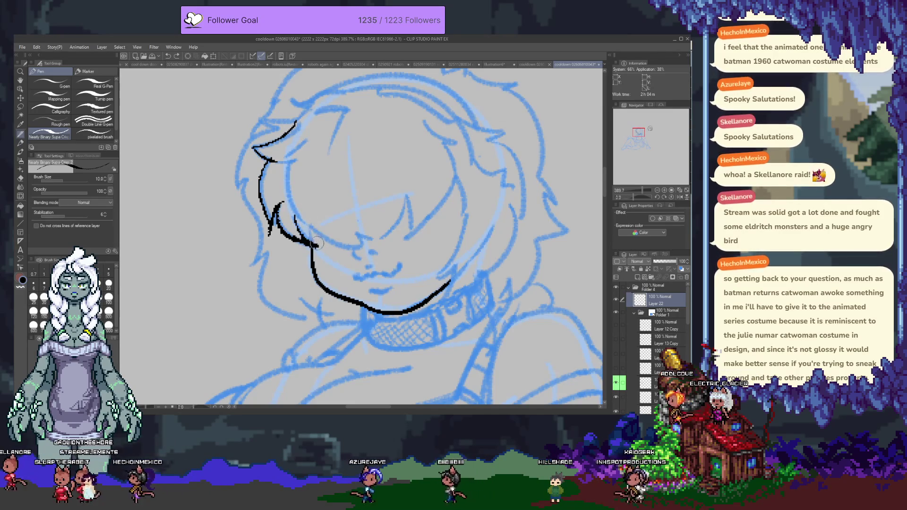
{"action": "left_click_drag", "start_coordinate": [304, 225], "coordinate": [311, 242]}
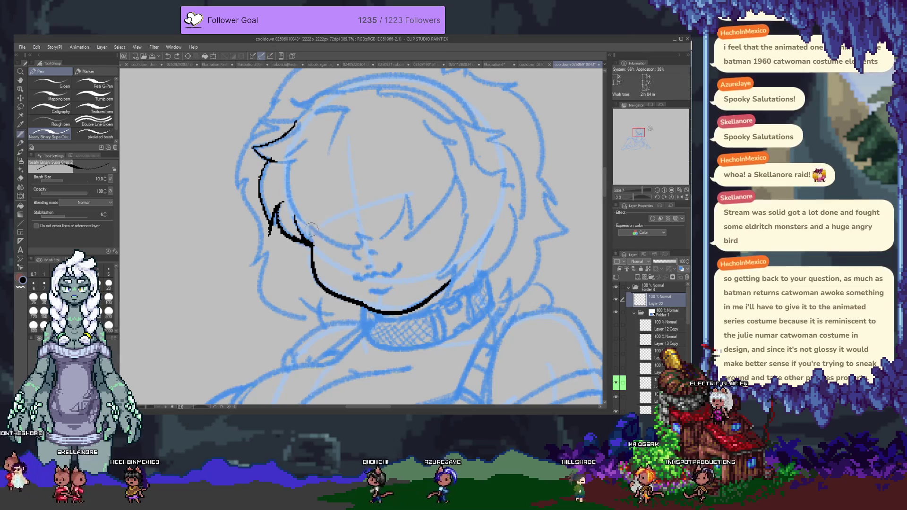
{"action": "left_click_drag", "start_coordinate": [313, 241], "coordinate": [378, 249]}
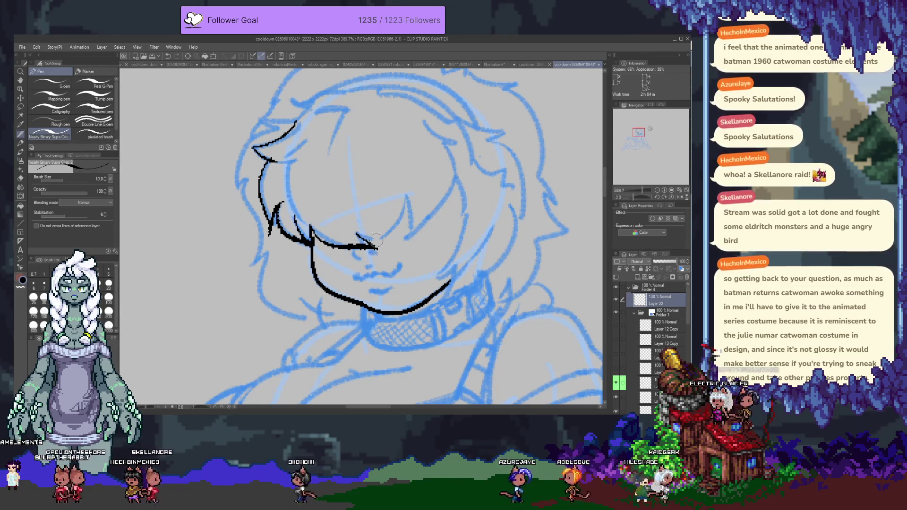
{"action": "left_click_drag", "start_coordinate": [356, 232], "coordinate": [380, 241]}
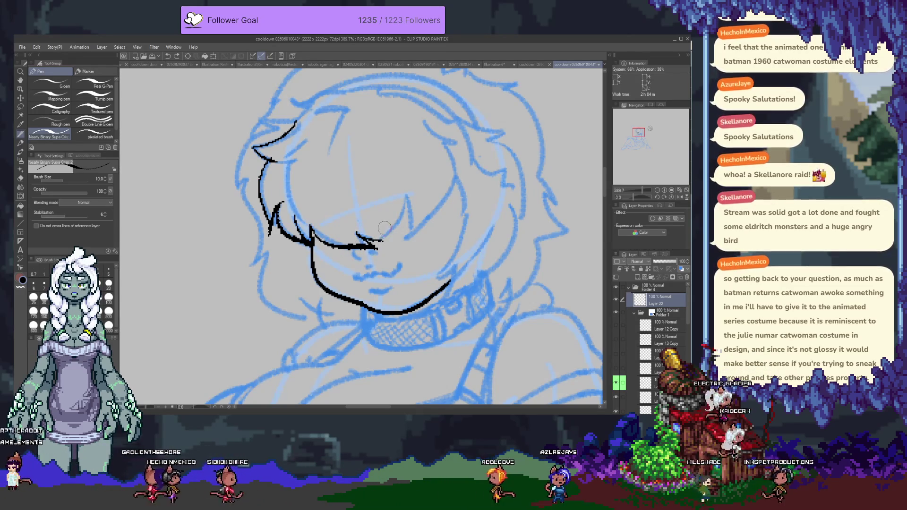
{"action": "left_click_drag", "start_coordinate": [379, 229], "coordinate": [379, 236]}
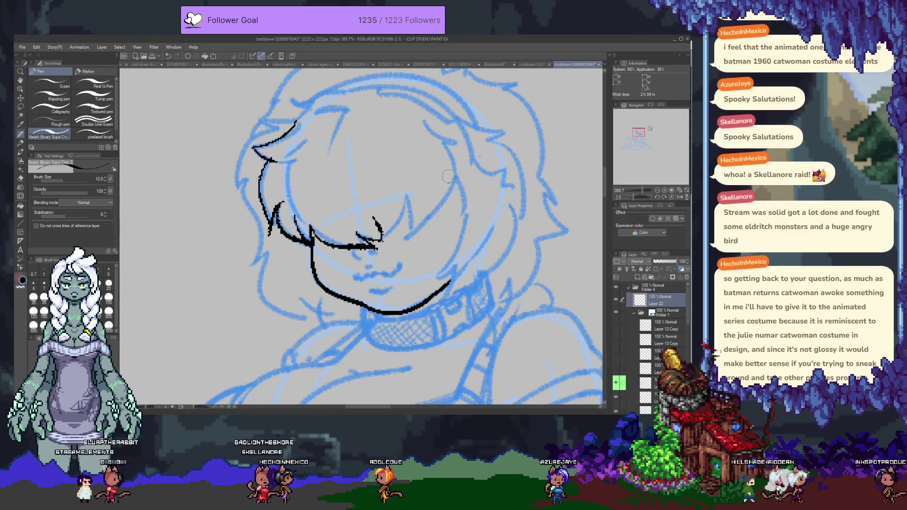
- Remove the thick right-side and loop strokes and ink the zigzag chin line under the nose
{"action": "left_click_drag", "start_coordinate": [460, 182], "coordinate": [397, 244]}
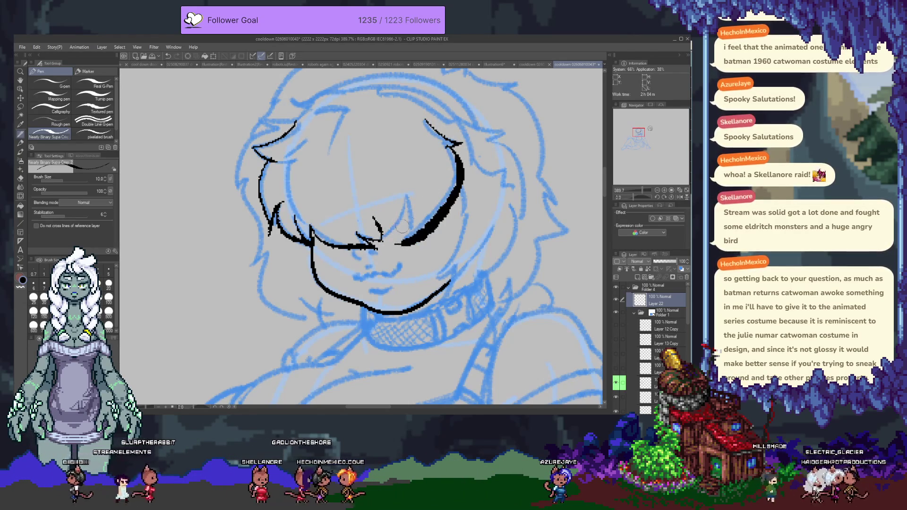
{"action": "key", "text": "ctrl+z"}
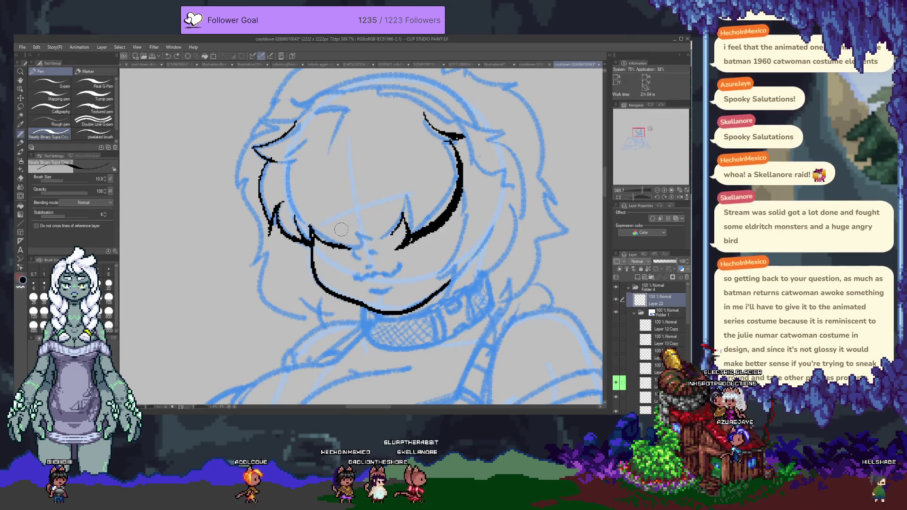
{"action": "key", "text": "ctrl+z"}
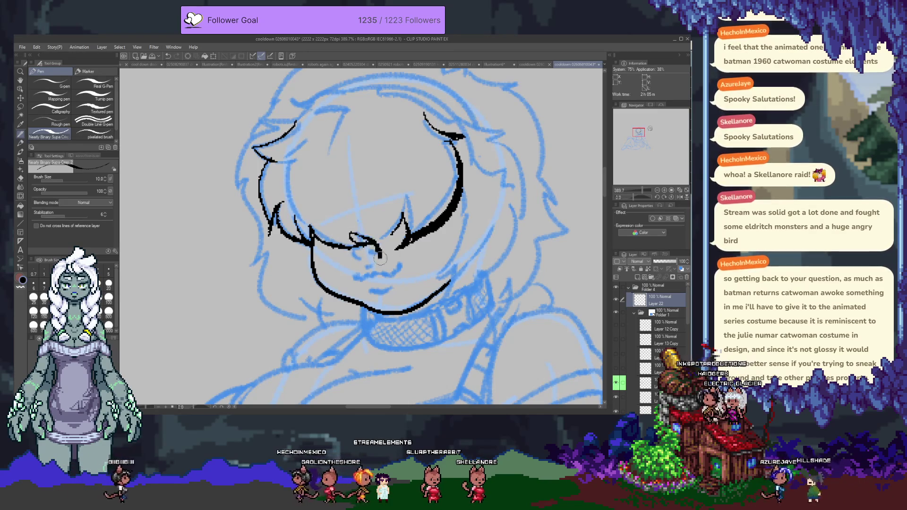
{"action": "key", "text": "ctrl+z"}
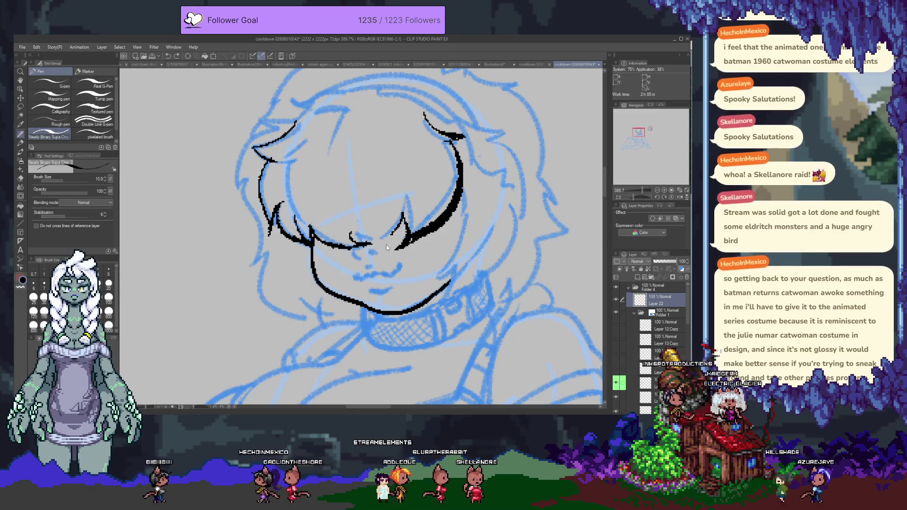
{"action": "left_click_drag", "start_coordinate": [350, 249], "coordinate": [404, 216]}
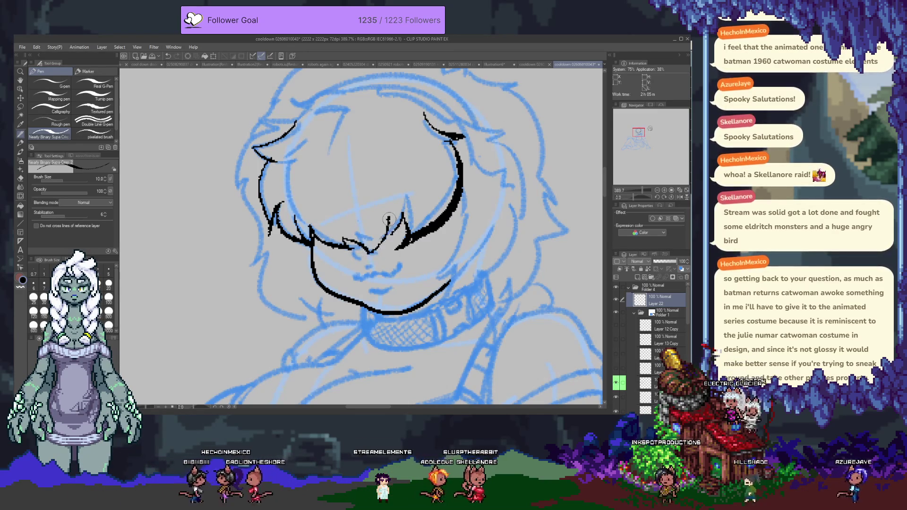
- Ink the right jawline and the hair strand curving down the right of the face
{"action": "scroll", "coordinate": [421, 156], "scroll_direction": "up", "scroll_amount": 3}
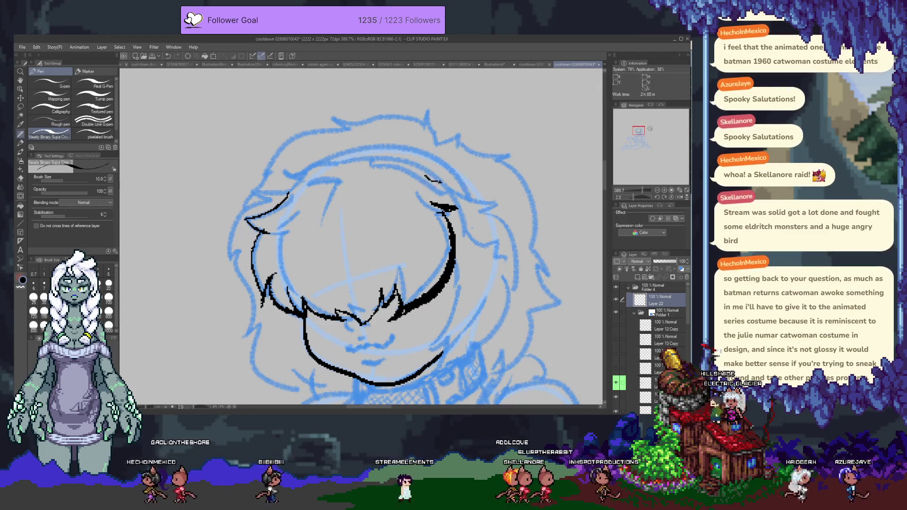
{"action": "mouse_move", "coordinate": [464, 188]}
{"action": "left_mouse_down"}
{"action": "mouse_move", "coordinate": [427, 176]}
{"action": "mouse_move", "coordinate": [454, 188]}
{"action": "mouse_move", "coordinate": [483, 239]}
{"action": "mouse_move", "coordinate": [424, 169]}
{"action": "left_mouse_up"}
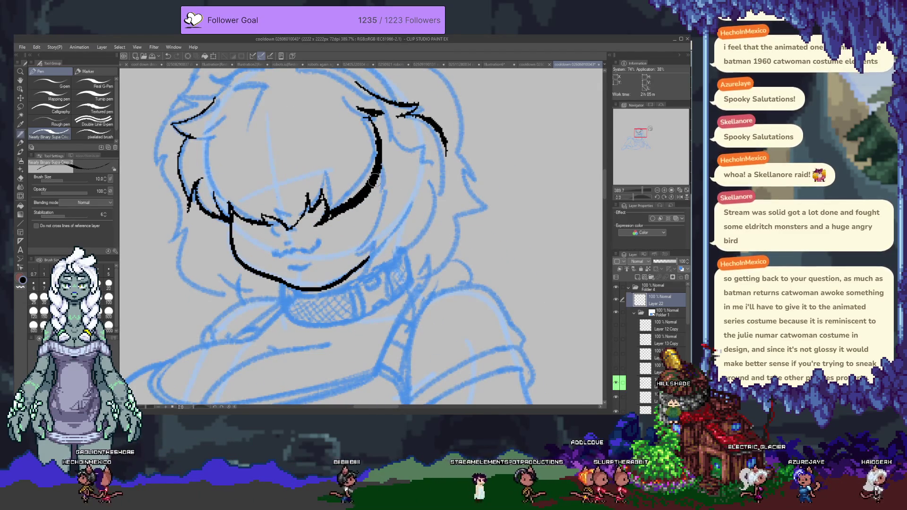
{"action": "left_click_drag", "start_coordinate": [378, 188], "coordinate": [355, 250]}
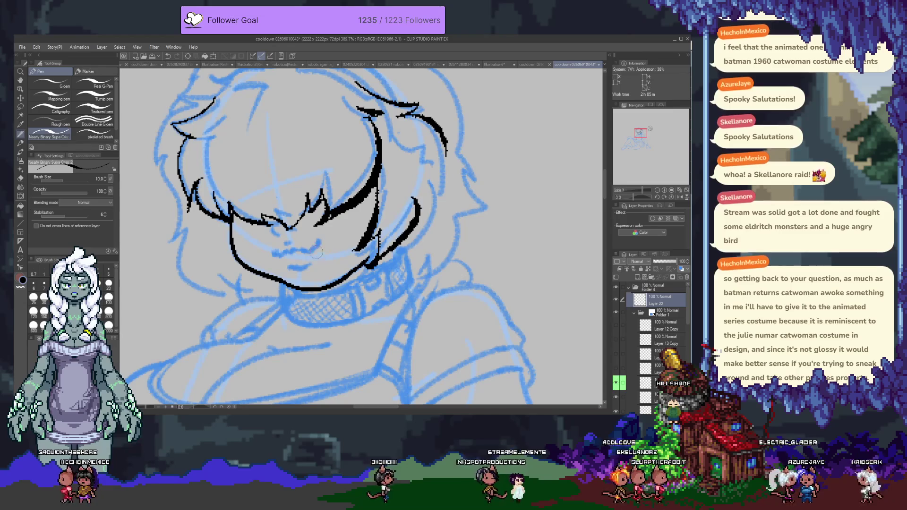
{"action": "key", "text": "ctrl+z"}
{"action": "left_click_drag", "start_coordinate": [383, 222], "coordinate": [355, 282]}
{"action": "left_click_drag", "start_coordinate": [381, 222], "coordinate": [371, 279]}
{"action": "left_click_drag", "start_coordinate": [425, 163], "coordinate": [404, 260]}
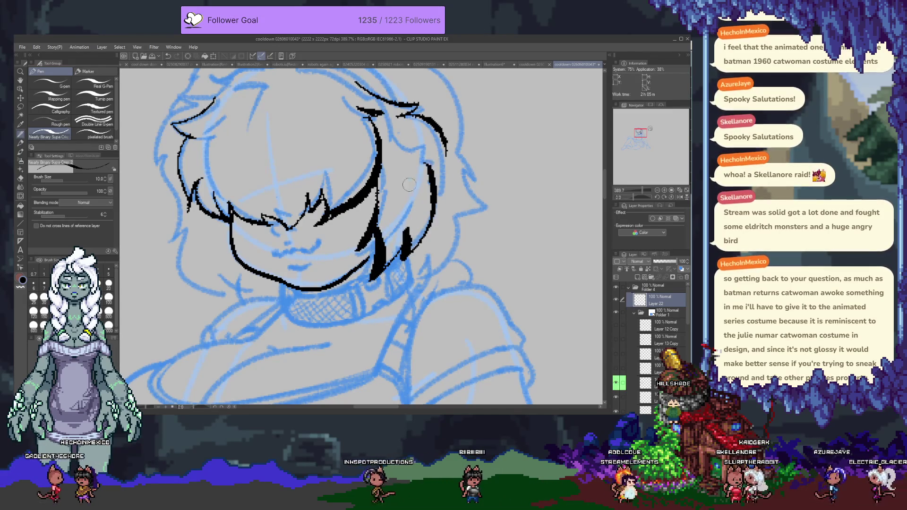
{"action": "key", "text": "ctrl+z"}
{"action": "key", "text": "ctrl+z"}
{"action": "mouse_move", "coordinate": [378, 191]}
{"action": "left_mouse_down"}
{"action": "mouse_move", "coordinate": [355, 252]}
{"action": "mouse_move", "coordinate": [364, 270]}
{"action": "mouse_move", "coordinate": [420, 221]}
{"action": "mouse_move", "coordinate": [424, 189]}
{"action": "left_mouse_up"}
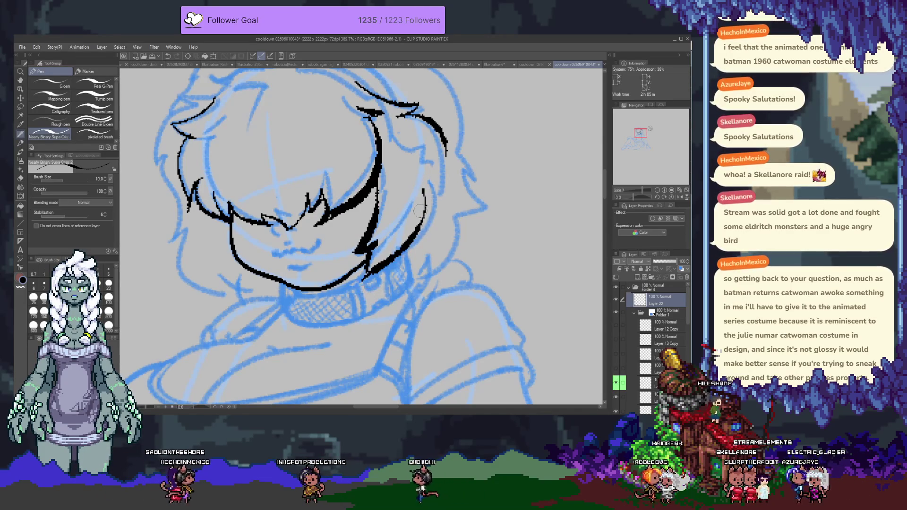
- Ink the left side of the chin and the stroke down the left jaw
{"action": "left_click_drag", "start_coordinate": [273, 246], "coordinate": [351, 235]}
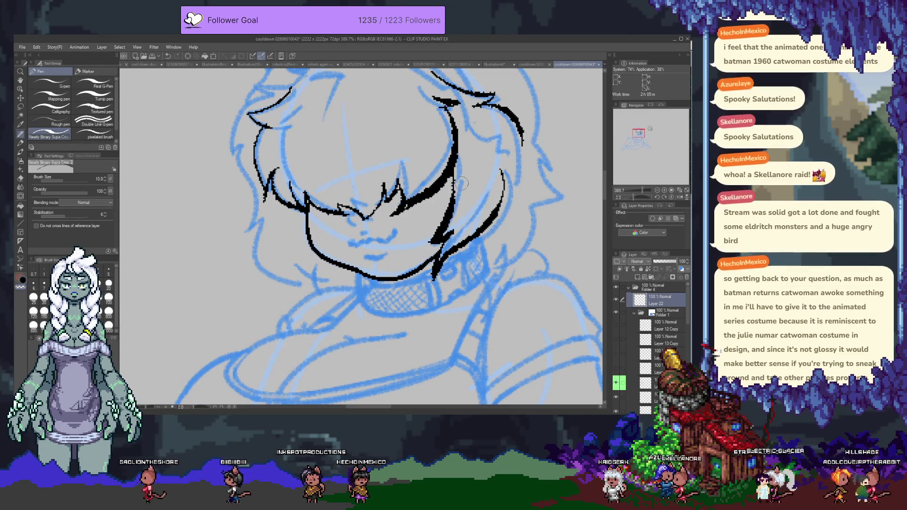
{"action": "key", "text": "ctrl+z"}
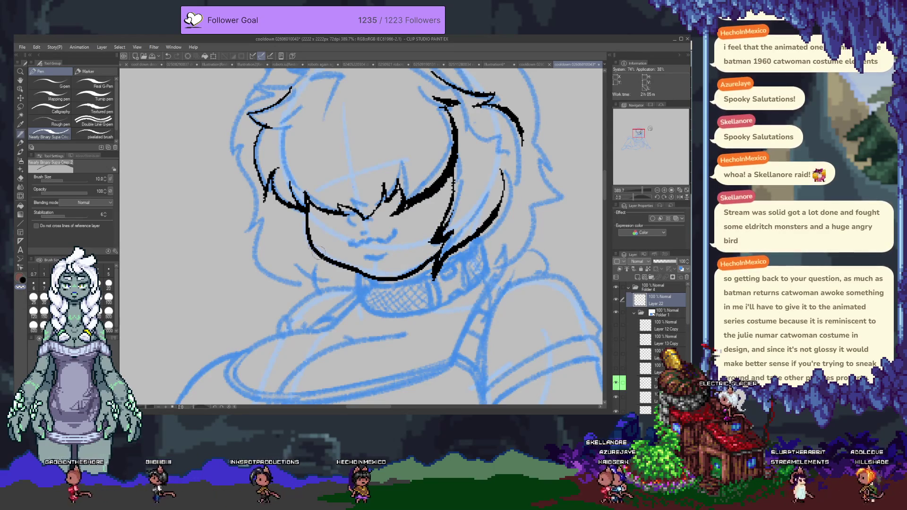
{"action": "left_click_drag", "start_coordinate": [309, 242], "coordinate": [352, 252]}
{"action": "key", "text": "ctrl+z"}
{"action": "left_click_drag", "start_coordinate": [305, 226], "coordinate": [323, 241]}
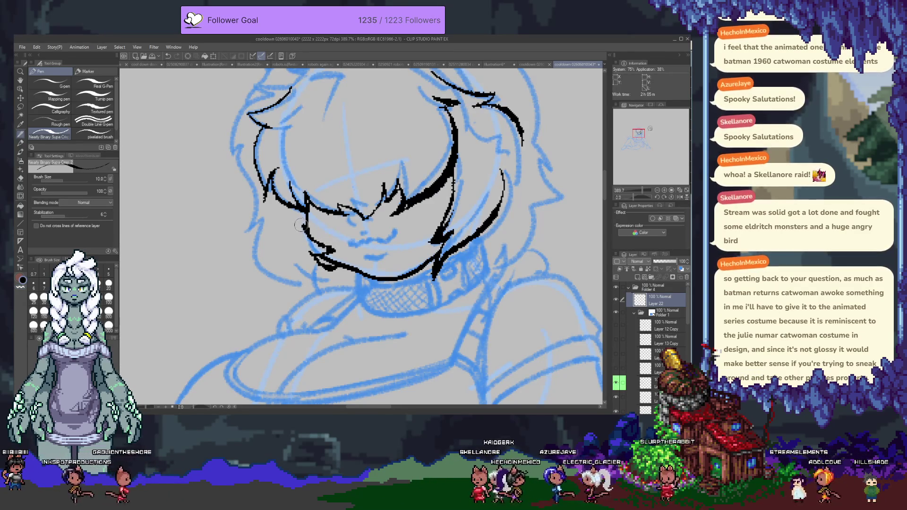
{"action": "left_click_drag", "start_coordinate": [301, 225], "coordinate": [357, 299]}
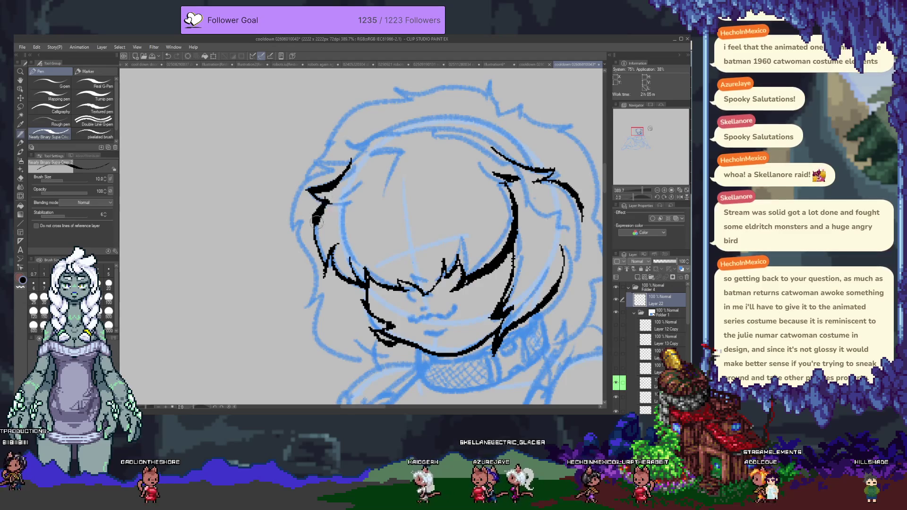
- Ink the left hair strands and a short arc at the top of the hair
{"action": "left_click_drag", "start_coordinate": [325, 202], "coordinate": [298, 267]}
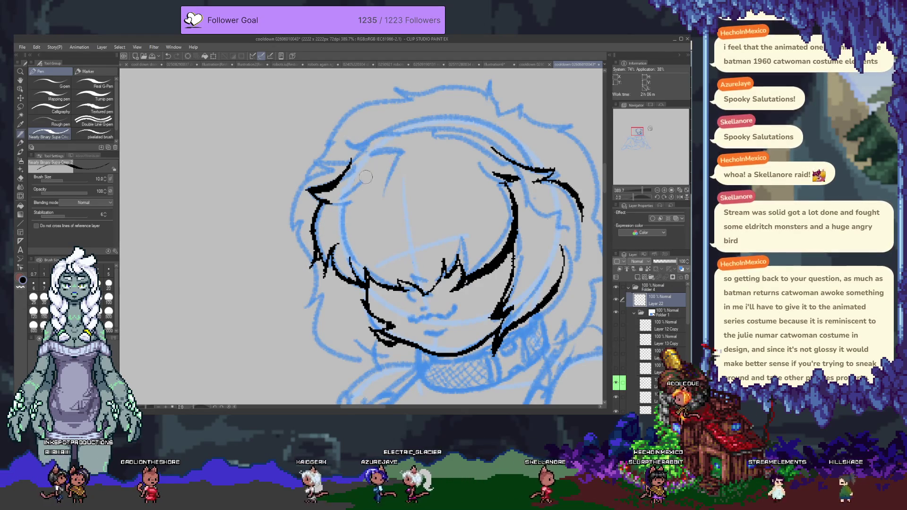
{"action": "mouse_move", "coordinate": [403, 150]}
{"action": "left_mouse_down"}
{"action": "mouse_move", "coordinate": [376, 152]}
{"action": "mouse_move", "coordinate": [381, 201]}
{"action": "left_mouse_up"}
{"action": "left_click_drag", "start_coordinate": [402, 171], "coordinate": [388, 178]}
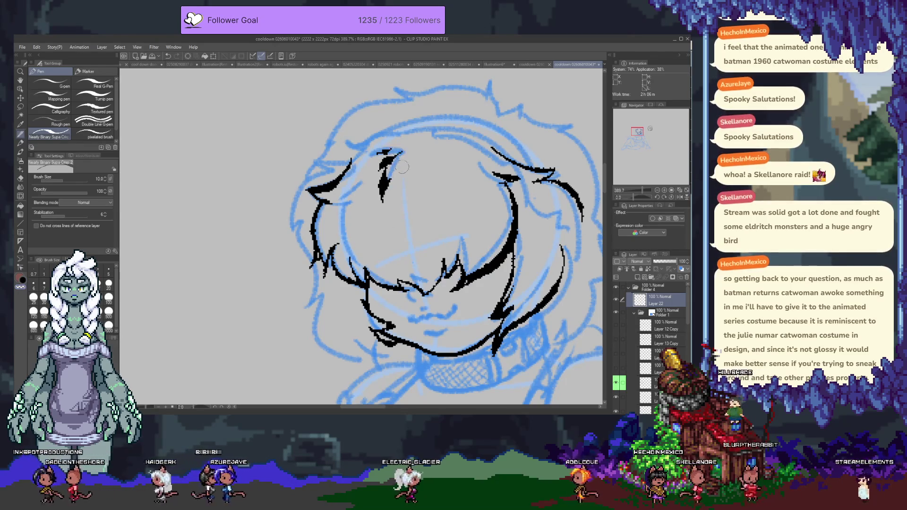
{"action": "left_click_drag", "start_coordinate": [322, 198], "coordinate": [344, 205]}
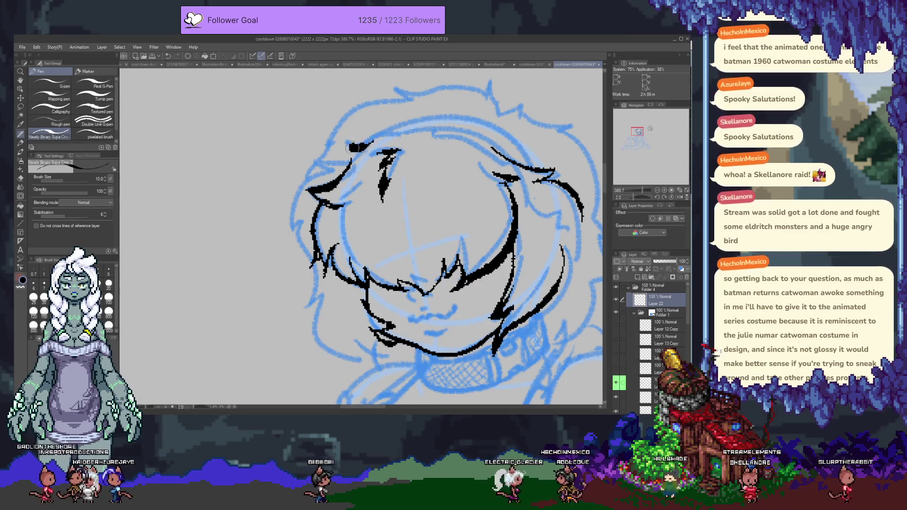
- Ink and thicken the outline across the top of the head, plus the inner hairline over the forehead
{"action": "left_click_drag", "start_coordinate": [441, 164], "coordinate": [333, 142]}
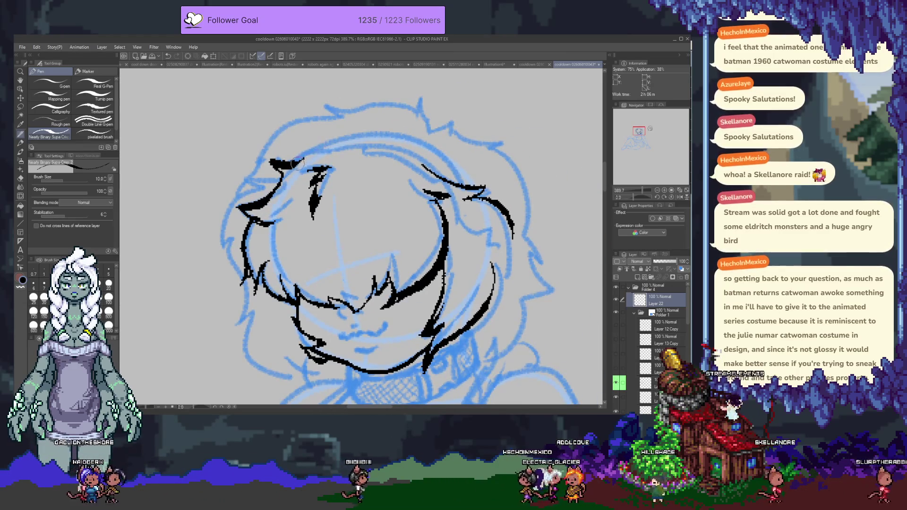
{"action": "key", "text": "ctrl+z"}
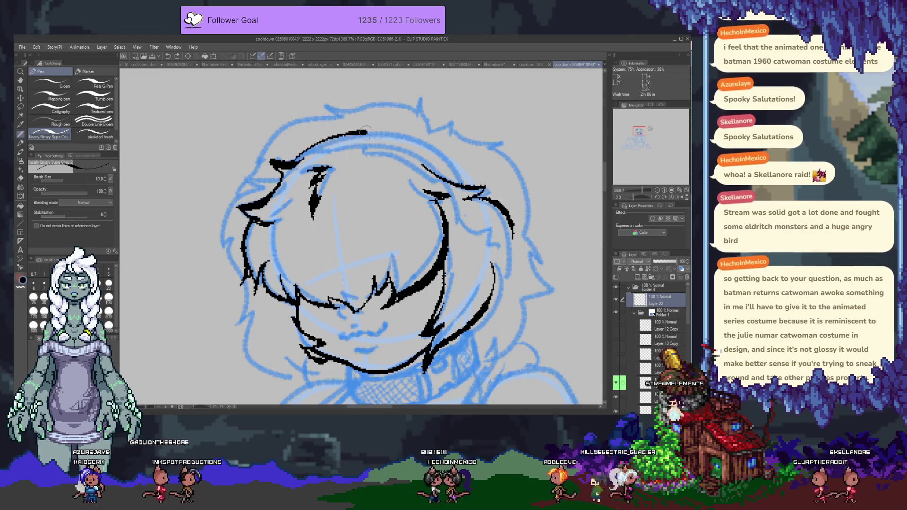
{"action": "left_click_drag", "start_coordinate": [366, 132], "coordinate": [466, 187]}
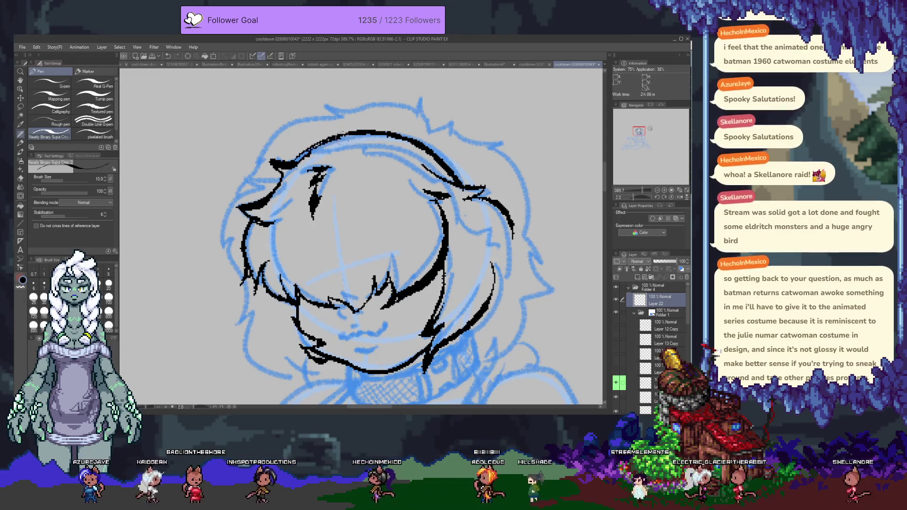
{"action": "left_click_drag", "start_coordinate": [363, 155], "coordinate": [435, 166]}
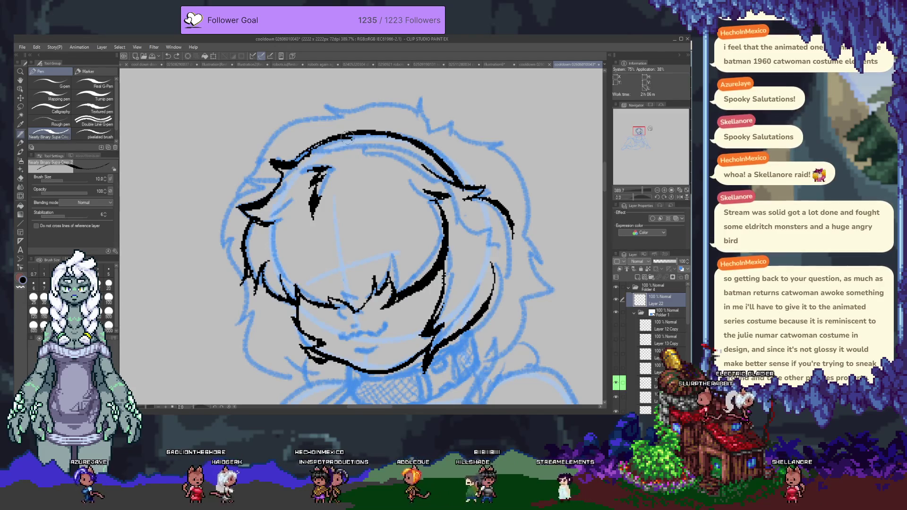
{"action": "left_click_drag", "start_coordinate": [347, 137], "coordinate": [378, 140]}
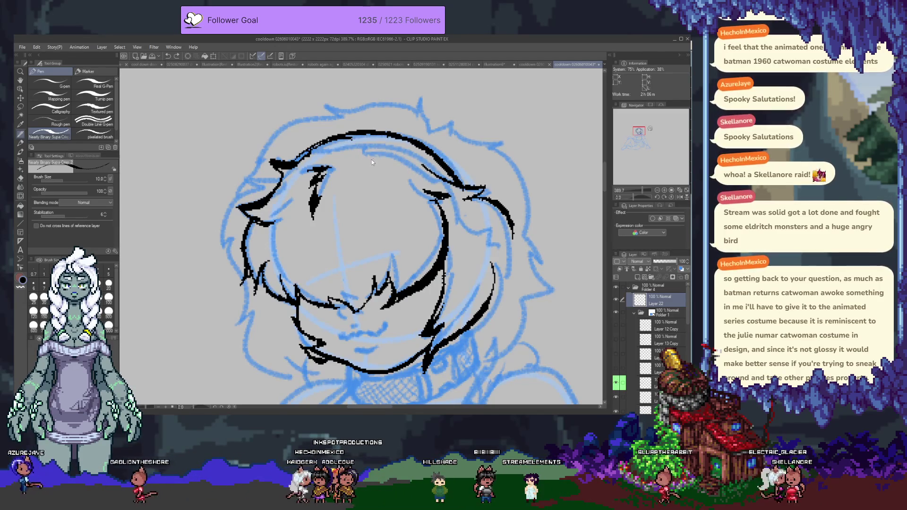
{"action": "left_click", "coordinate": [96, 136]}
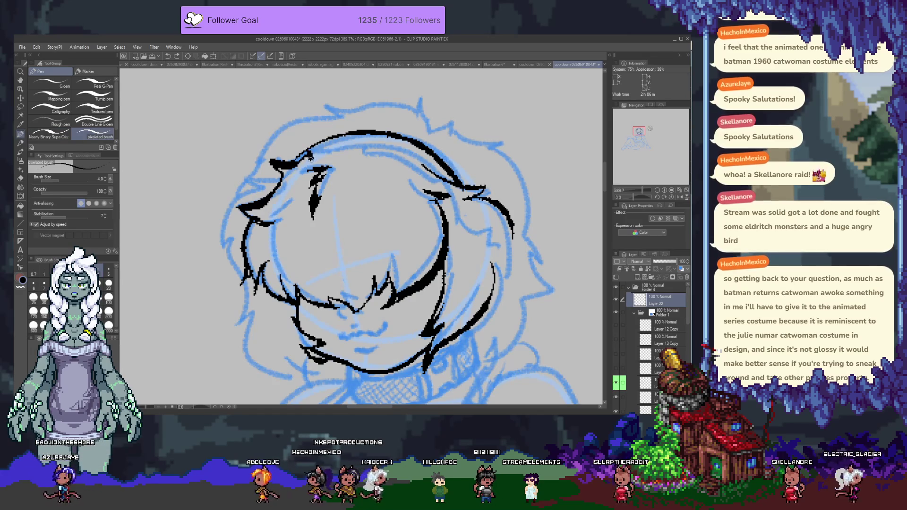
- With the size 4.0 pixelated brush, redraw the inner hairline across the top of the head
{"action": "mouse_move", "coordinate": [312, 159]}
{"action": "left_mouse_down"}
{"action": "mouse_move", "coordinate": [376, 156]}
{"action": "mouse_move", "coordinate": [427, 171]}
{"action": "left_mouse_up"}
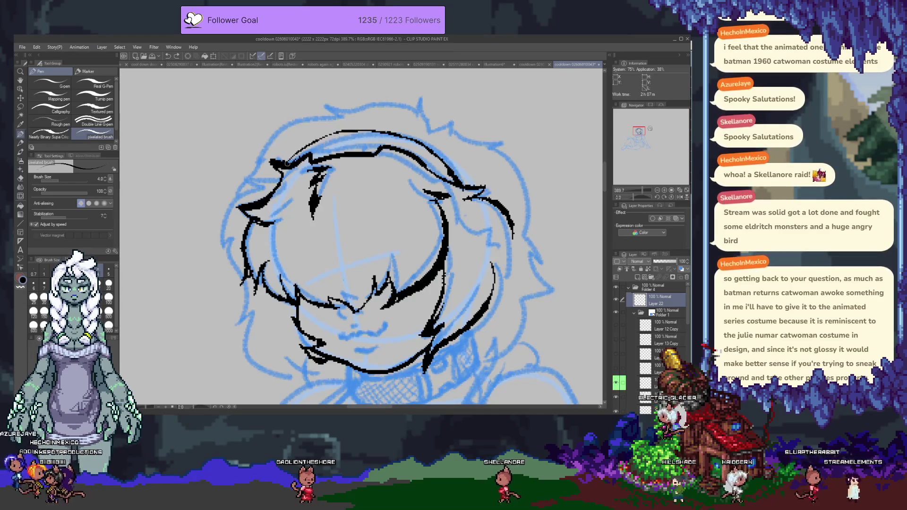
{"action": "left_click_drag", "start_coordinate": [474, 193], "coordinate": [406, 171]}
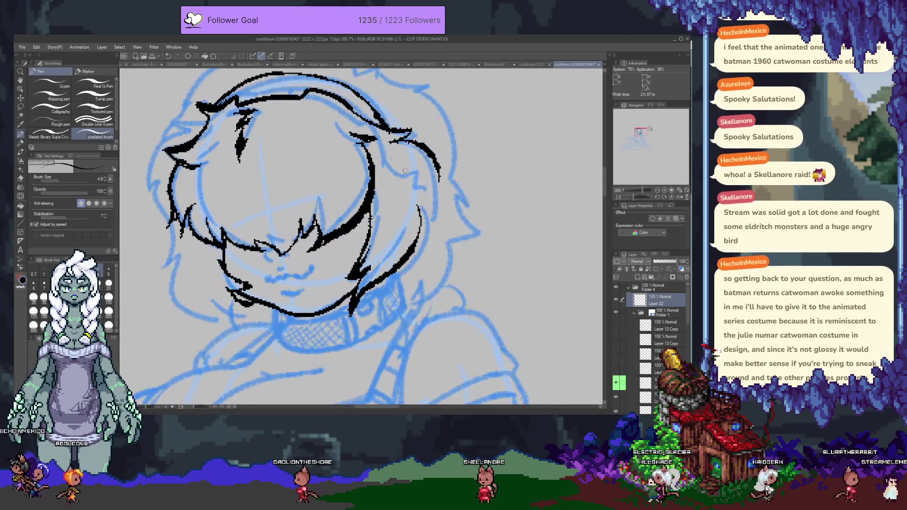
- Switch back to the thicker Nearly Binary Supa Crisp pen and ink a hair strand down-right from the hairline
{"action": "left_click", "coordinate": [61, 137]}
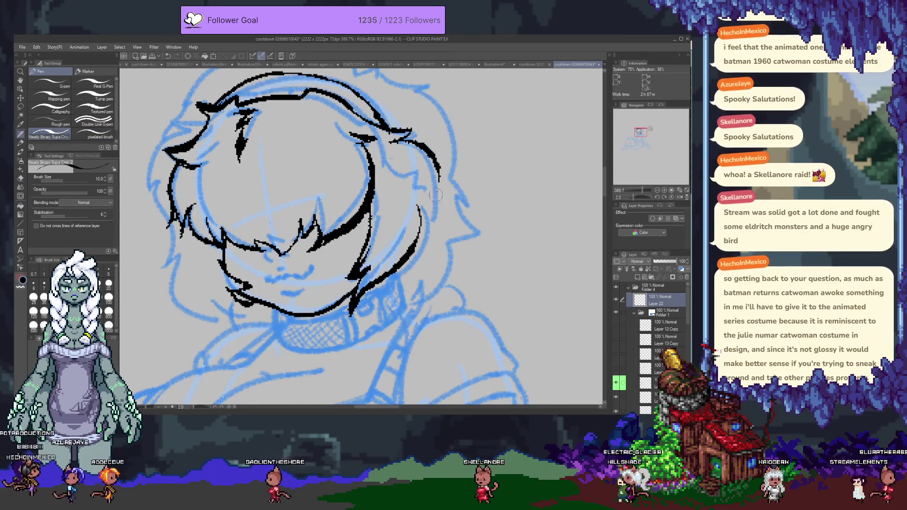
{"action": "key", "text": "ctrl+z"}
{"action": "left_click_drag", "start_coordinate": [401, 141], "coordinate": [456, 169]}
{"action": "key", "text": "ctrl+z"}
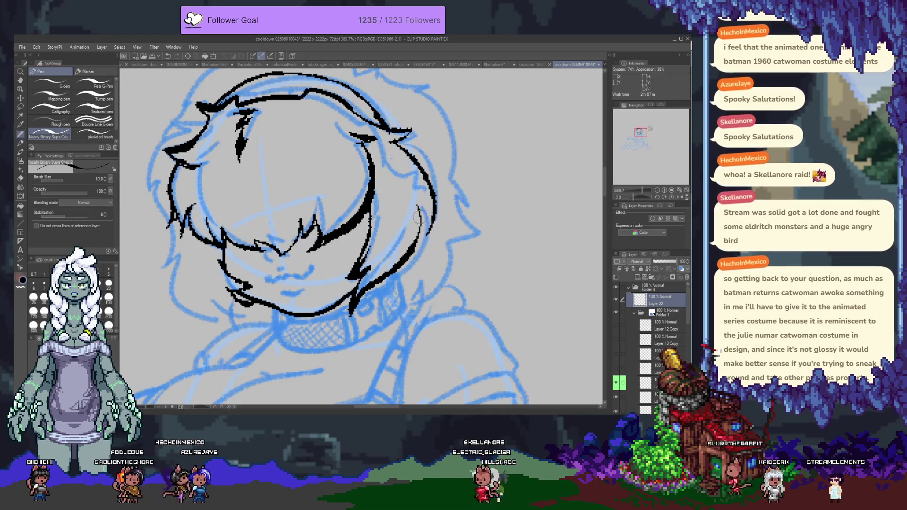
{"action": "mouse_move", "coordinate": [179, 135]}
{"action": "left_mouse_down"}
{"action": "mouse_move", "coordinate": [276, 131]}
{"action": "mouse_move", "coordinate": [280, 246]}
{"action": "left_mouse_up"}
{"action": "key", "text": "ctrl+z"}
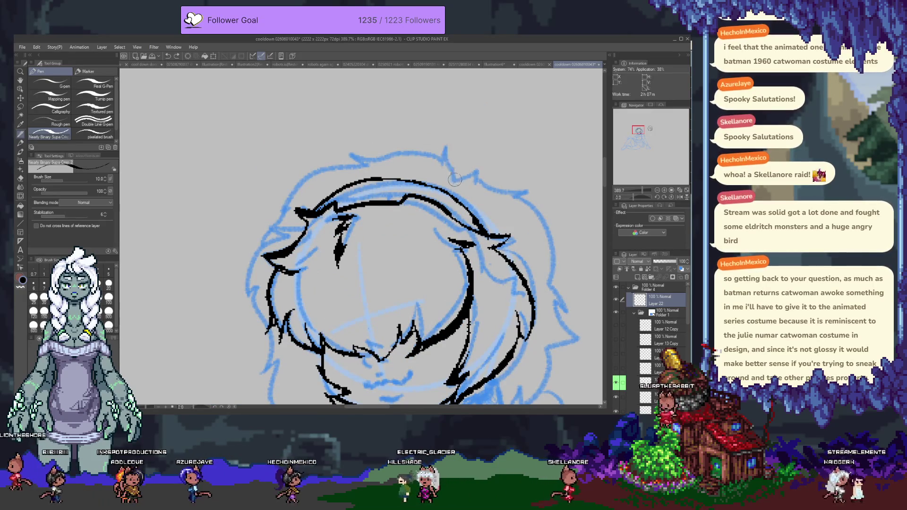
- Ink a spike and a short stroke along the top of the hair, trying the left hair outline
{"action": "left_click_drag", "start_coordinate": [446, 146], "coordinate": [459, 183]}
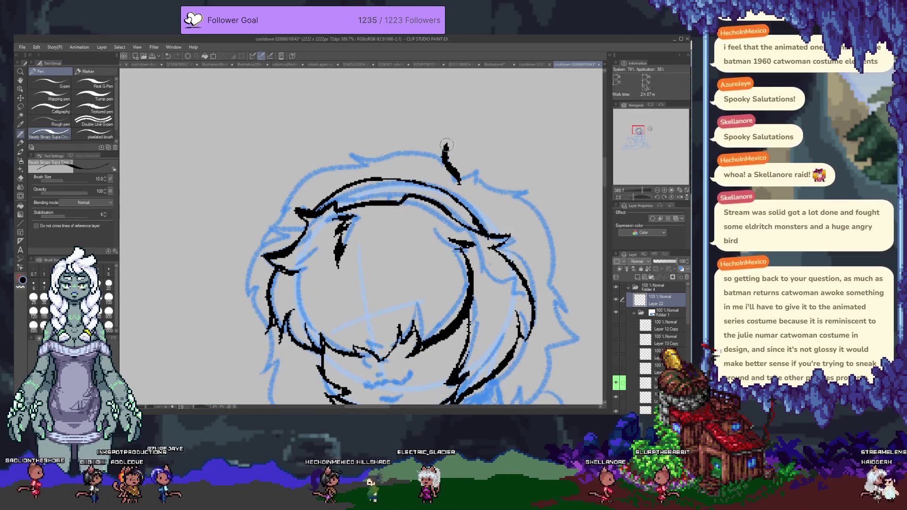
{"action": "key", "text": "ctrl+z"}
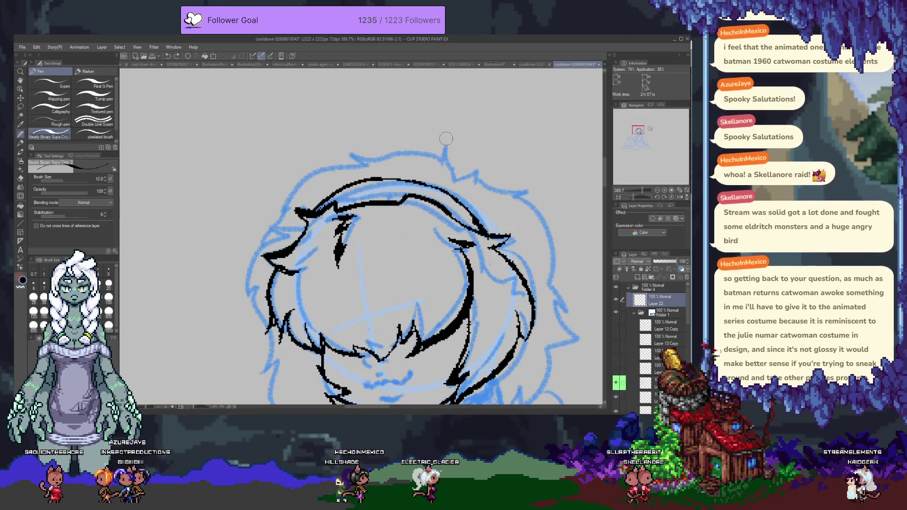
{"action": "mouse_move", "coordinate": [445, 140]}
{"action": "left_mouse_down"}
{"action": "mouse_move", "coordinate": [459, 183]}
{"action": "mouse_move", "coordinate": [345, 147]}
{"action": "left_mouse_up"}
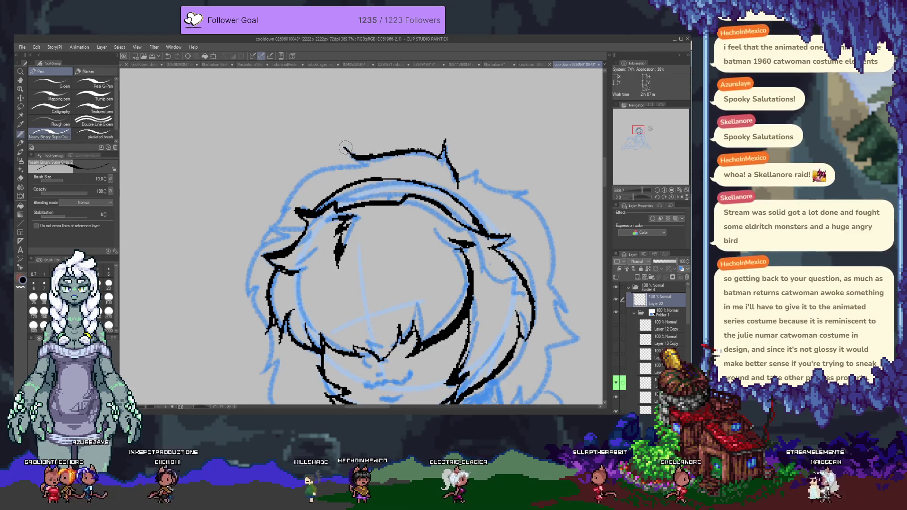
{"action": "key", "text": "ctrl+z"}
{"action": "left_click_drag", "start_coordinate": [441, 151], "coordinate": [352, 152]}
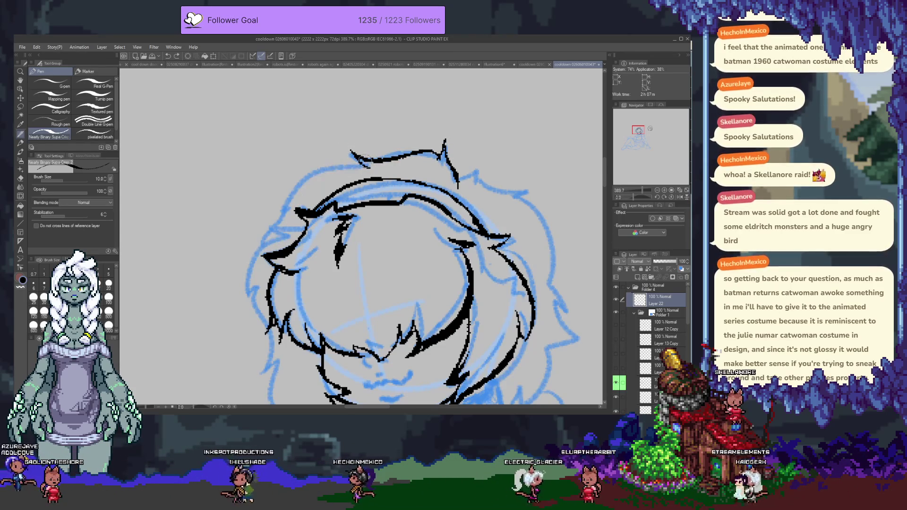
{"action": "mouse_move", "coordinate": [363, 164]}
{"action": "left_mouse_down"}
{"action": "mouse_move", "coordinate": [266, 226]}
{"action": "mouse_move", "coordinate": [253, 295]}
{"action": "left_mouse_up"}
{"action": "key", "text": "ctrl+z"}
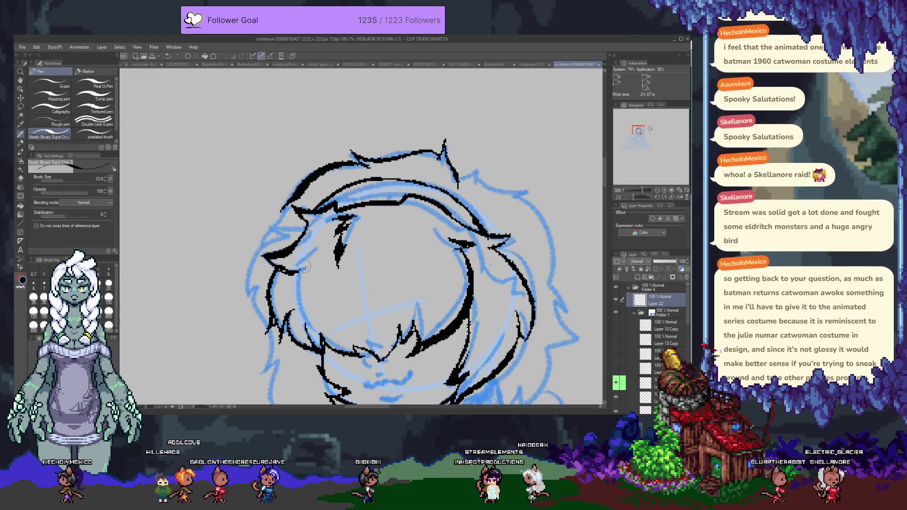
- Add a crescent strand, lines around the nose, a bolder left hair edge and the upper hairline
{"action": "left_click_drag", "start_coordinate": [316, 301], "coordinate": [297, 236]}
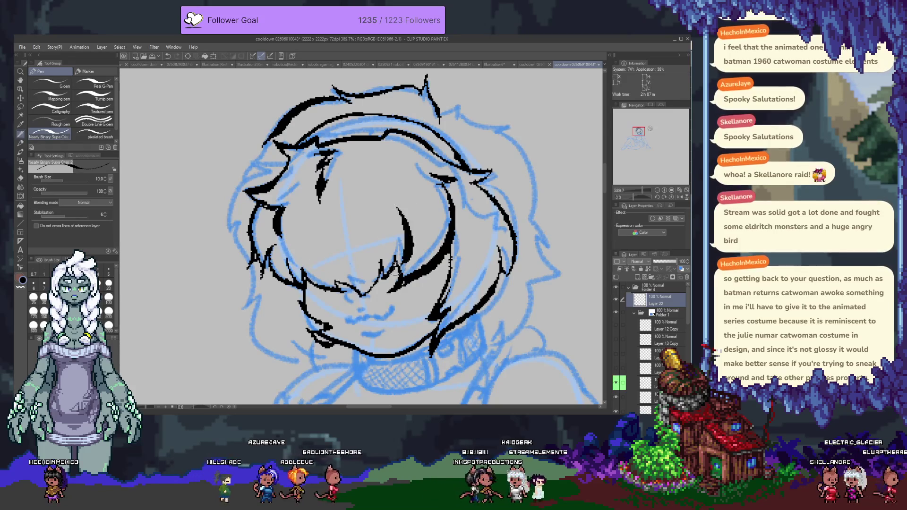
{"action": "left_click_drag", "start_coordinate": [380, 185], "coordinate": [401, 249]}
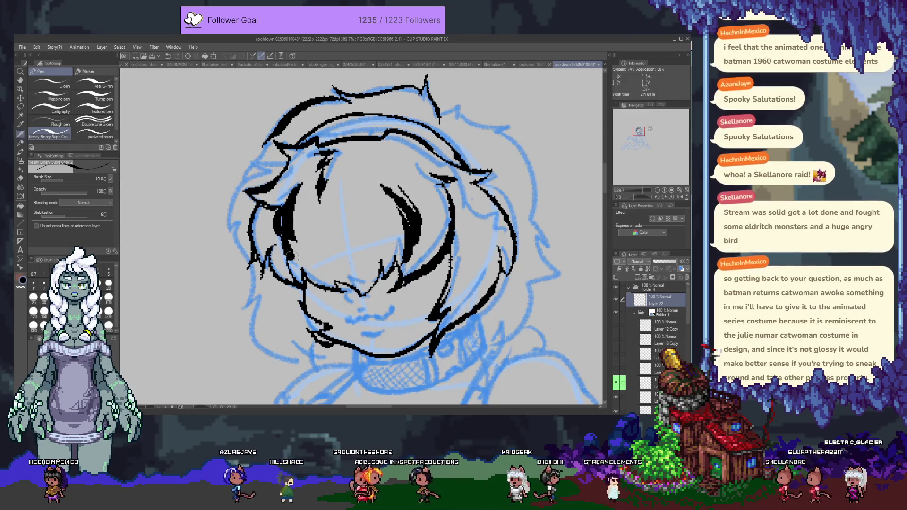
{"action": "left_click_drag", "start_coordinate": [311, 283], "coordinate": [347, 294]}
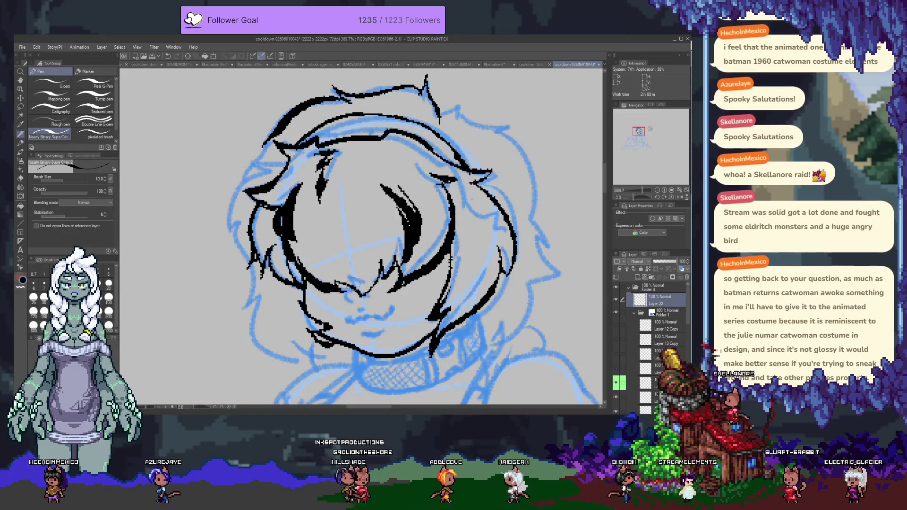
{"action": "left_click_drag", "start_coordinate": [339, 273], "coordinate": [381, 264]}
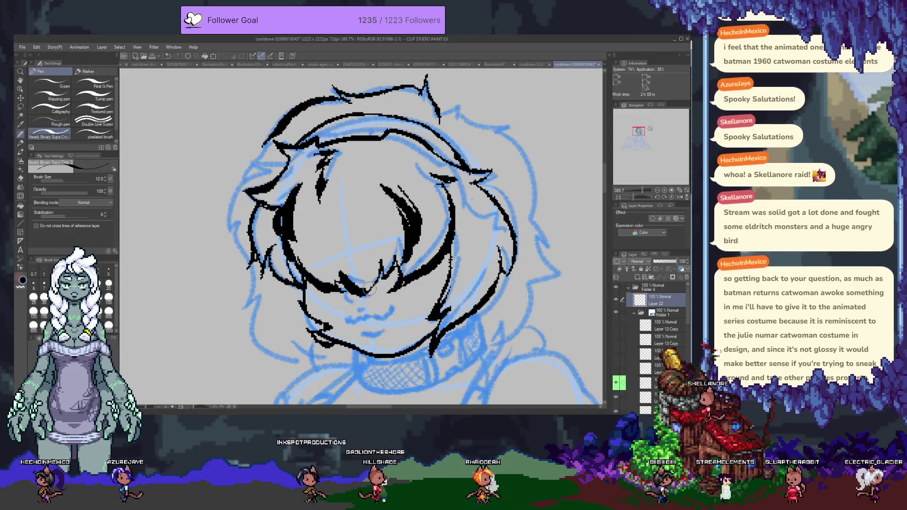
{"action": "left_click_drag", "start_coordinate": [248, 193], "coordinate": [291, 175]}
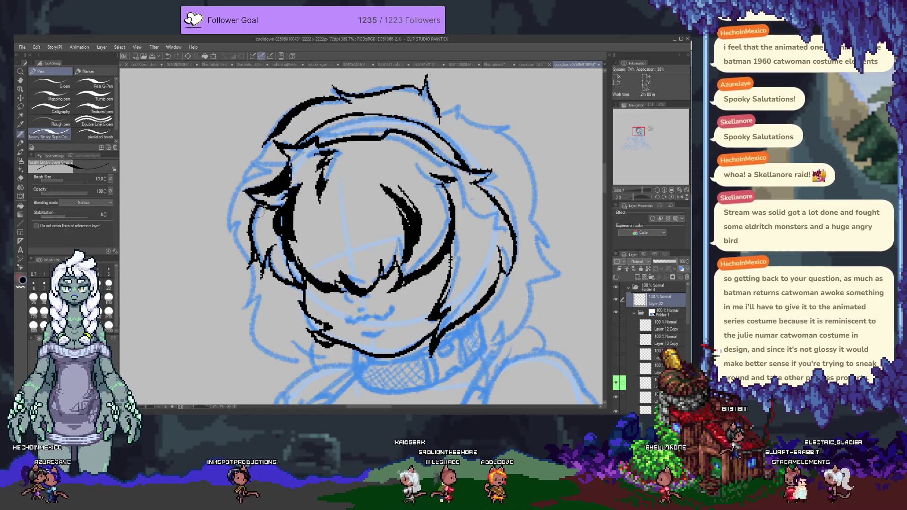
{"action": "mouse_move", "coordinate": [312, 143]}
{"action": "left_mouse_down"}
{"action": "mouse_move", "coordinate": [391, 141]}
{"action": "mouse_move", "coordinate": [402, 170]}
{"action": "left_mouse_up"}
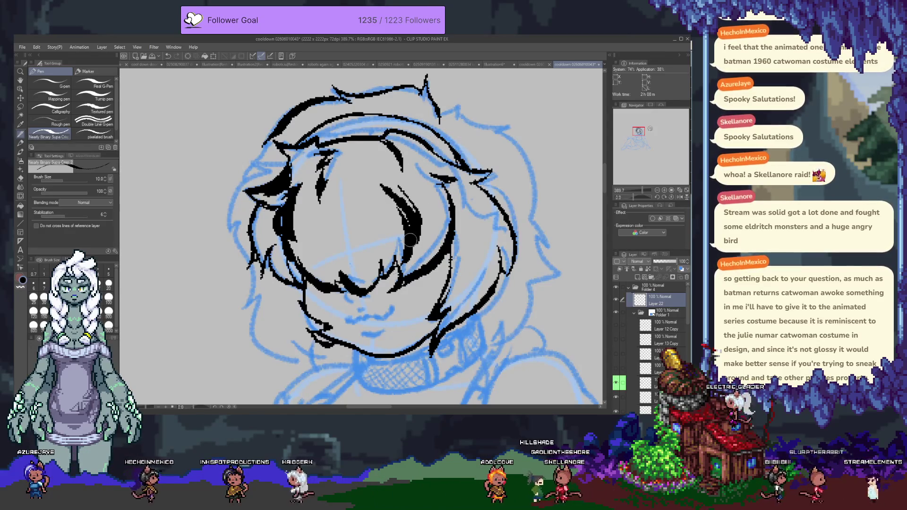
{"action": "scroll", "coordinate": [355, 204], "scroll_direction": "down", "scroll_amount": 3}
{"action": "left_click_drag", "start_coordinate": [349, 208], "coordinate": [372, 206]}
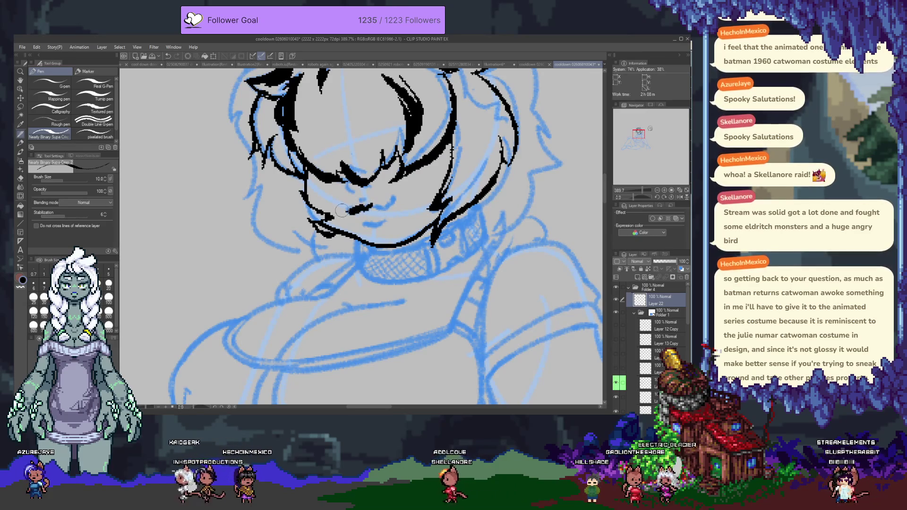
- Undo the rough nose stroke and redraw the mouth lines with the size 4 pixelated brush
{"action": "key", "text": "ctrl+z"}
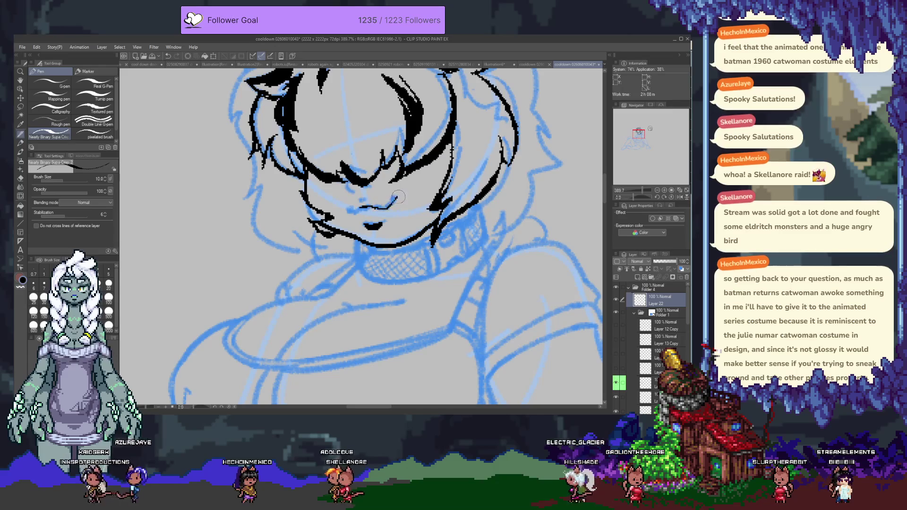
{"action": "key", "text": "p"}
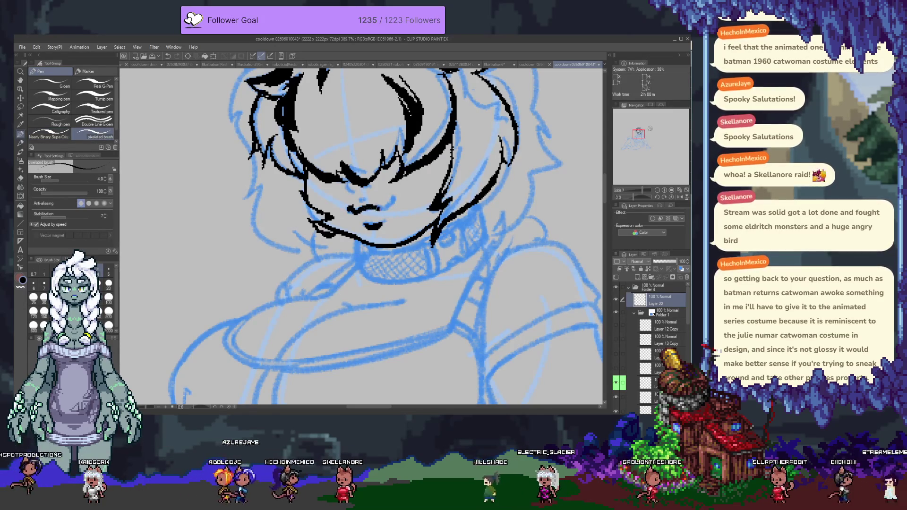
{"action": "left_click_drag", "start_coordinate": [373, 209], "coordinate": [397, 198]}
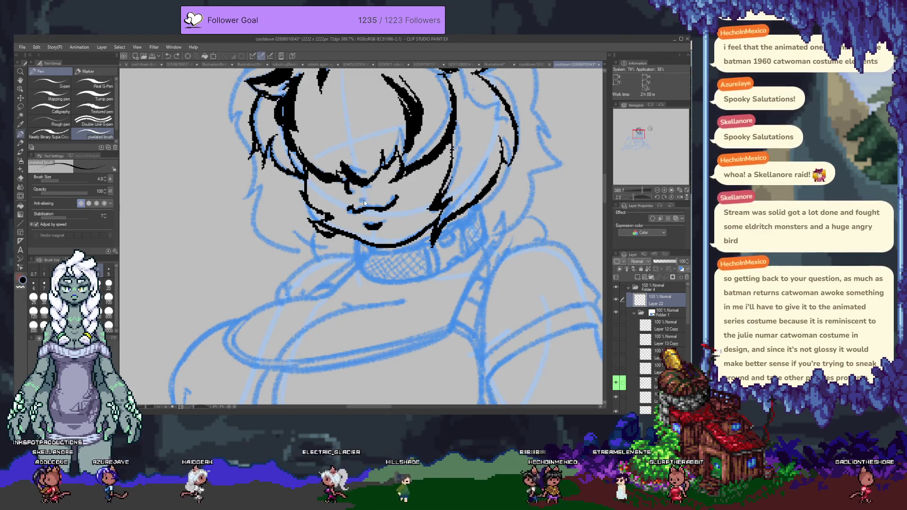
{"action": "left_click_drag", "start_coordinate": [365, 226], "coordinate": [387, 221]}
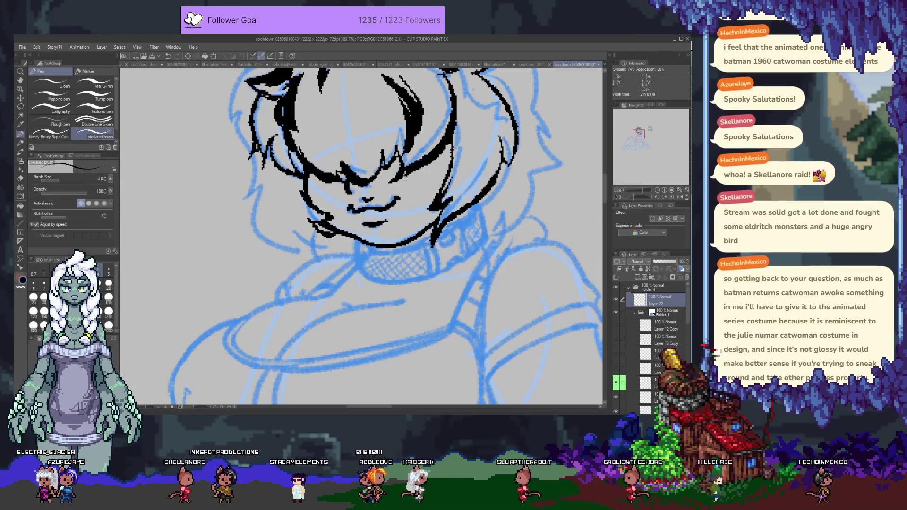
{"action": "left_click_drag", "start_coordinate": [346, 192], "coordinate": [377, 225]}
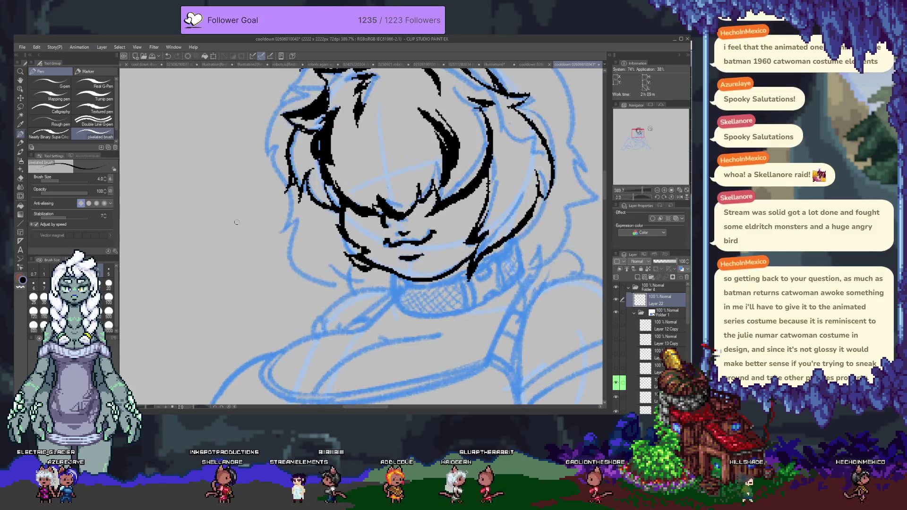
- With the Nearly Binary Supa Crisp pen, ink hair strands at the top-left and down the left side
{"action": "left_click", "coordinate": [48, 135]}
{"action": "left_click_drag", "start_coordinate": [307, 146], "coordinate": [334, 194]}
{"action": "left_click_drag", "start_coordinate": [347, 126], "coordinate": [306, 141]}
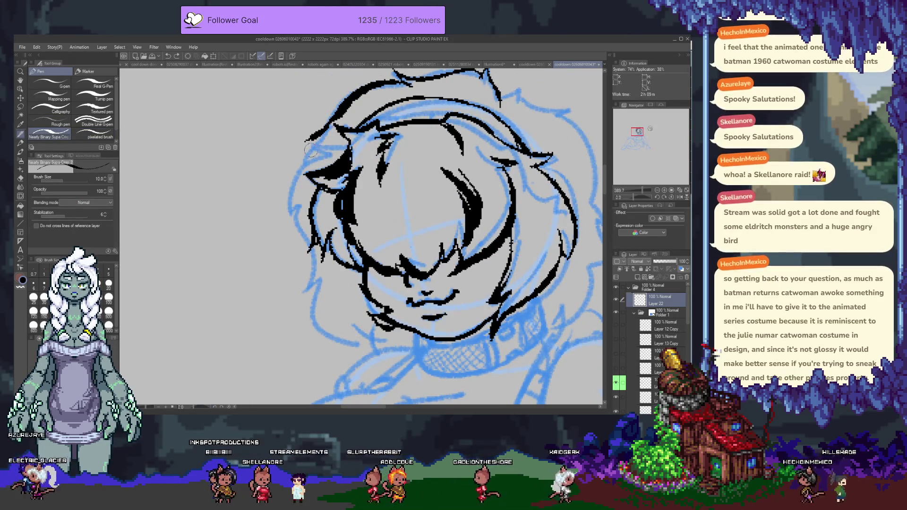
{"action": "mouse_move", "coordinate": [310, 148]}
{"action": "left_mouse_down"}
{"action": "mouse_move", "coordinate": [351, 142]}
{"action": "mouse_move", "coordinate": [282, 216]}
{"action": "left_mouse_up"}
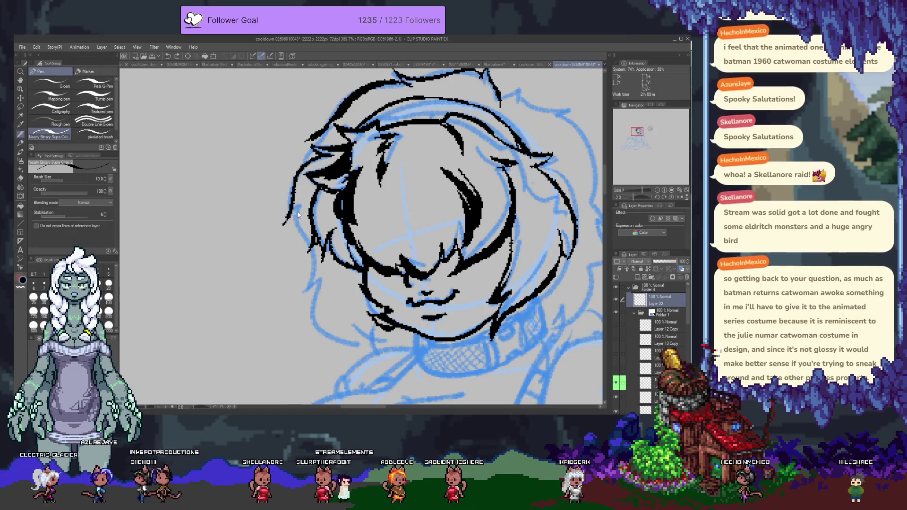
{"action": "left_click_drag", "start_coordinate": [288, 217], "coordinate": [306, 250]}
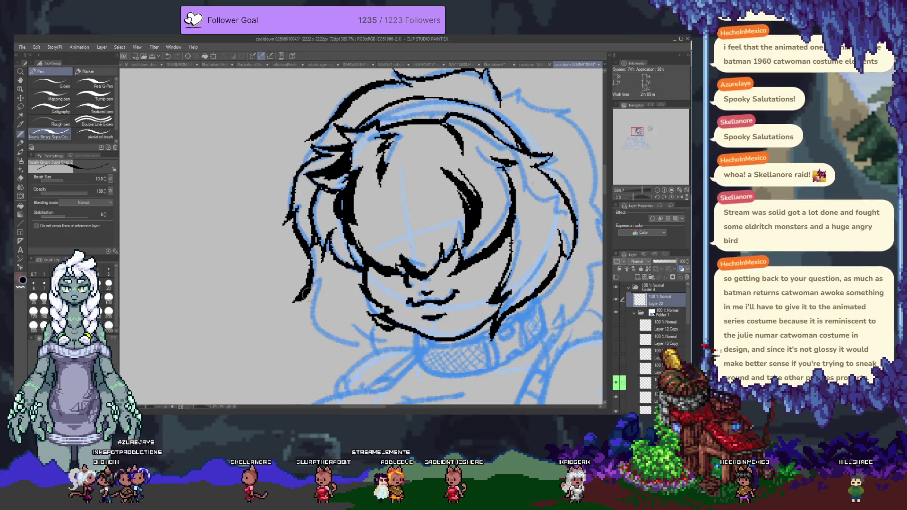
- Add hair strands at the chin's left edge and fill in the ear tip in black
{"action": "left_click_drag", "start_coordinate": [329, 293], "coordinate": [299, 208]}
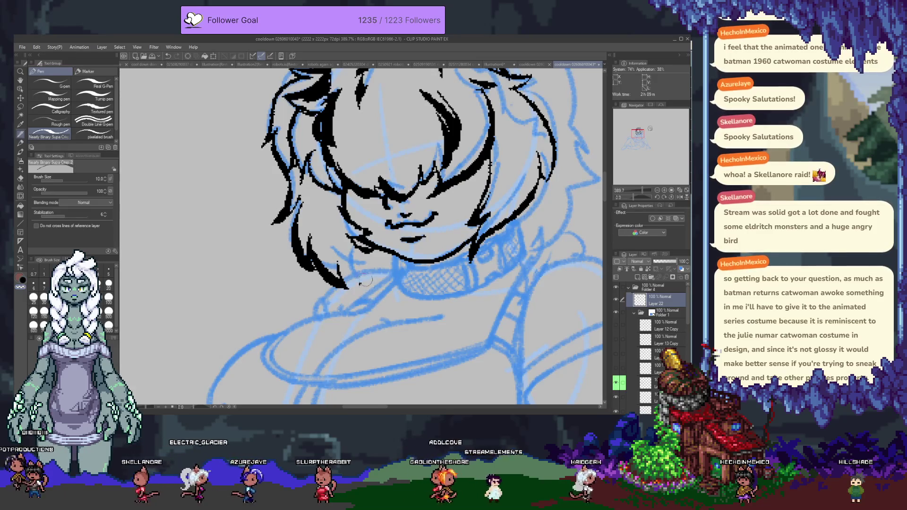
{"action": "mouse_move", "coordinate": [338, 261]}
{"action": "left_mouse_down"}
{"action": "mouse_move", "coordinate": [333, 276]}
{"action": "mouse_move", "coordinate": [358, 265]}
{"action": "left_mouse_up"}
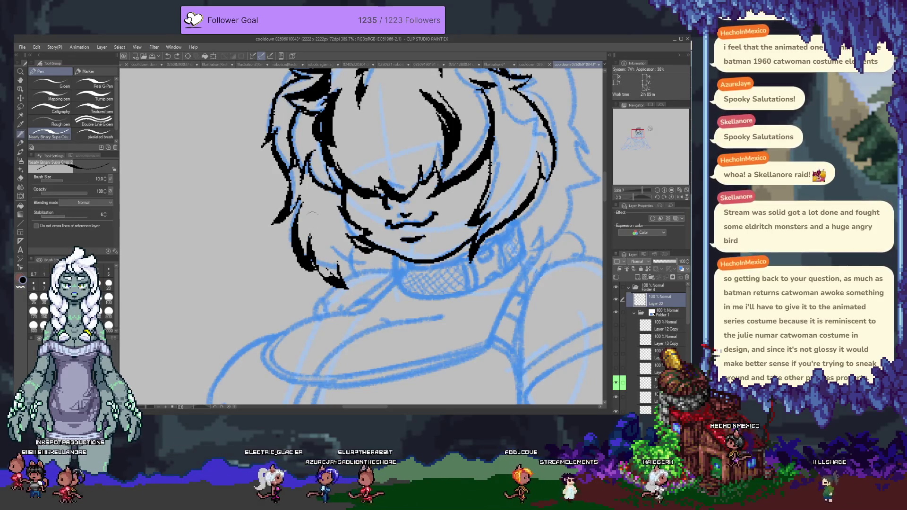
{"action": "left_click_drag", "start_coordinate": [460, 216], "coordinate": [318, 353]}
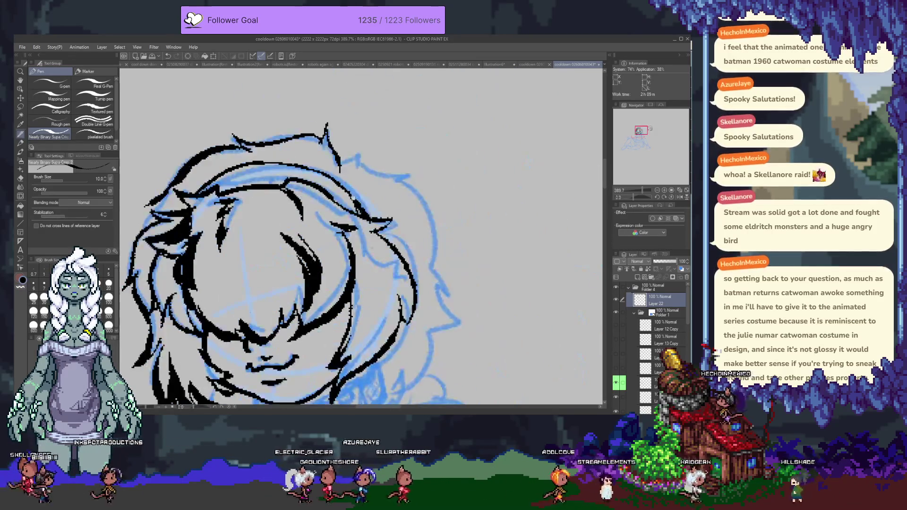
{"action": "mouse_move", "coordinate": [334, 165]}
{"action": "left_mouse_down"}
{"action": "mouse_move", "coordinate": [323, 149]}
{"action": "mouse_move", "coordinate": [364, 152]}
{"action": "left_mouse_up"}
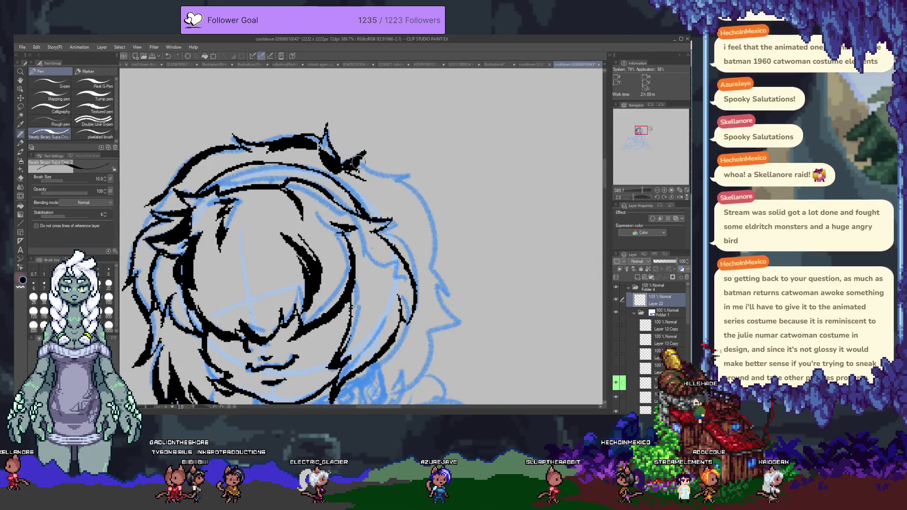
{"action": "scroll", "coordinate": [403, 102], "scroll_direction": "down", "scroll_amount": 1}
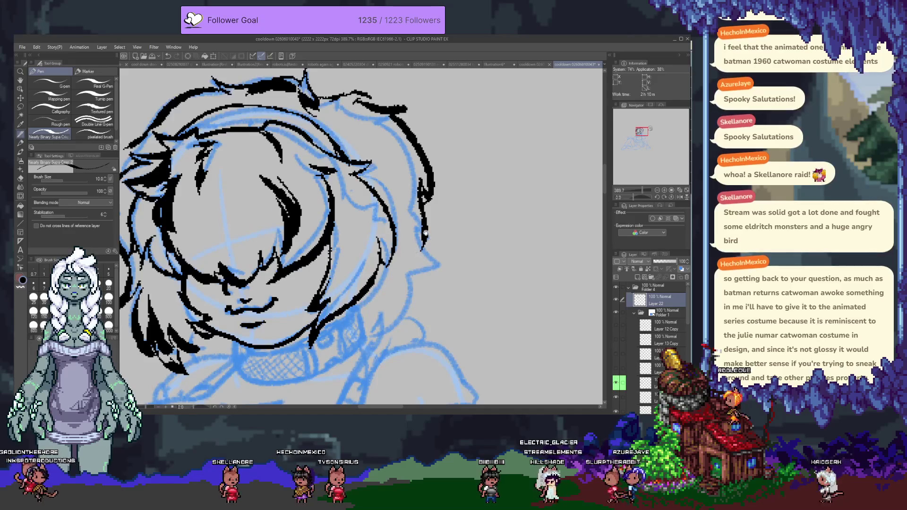
- Extend the right hair edge down toward the neck and thicken the chin line leftward
{"action": "left_click_drag", "start_coordinate": [425, 233], "coordinate": [478, 148]}
{"action": "left_click_drag", "start_coordinate": [465, 110], "coordinate": [443, 235]}
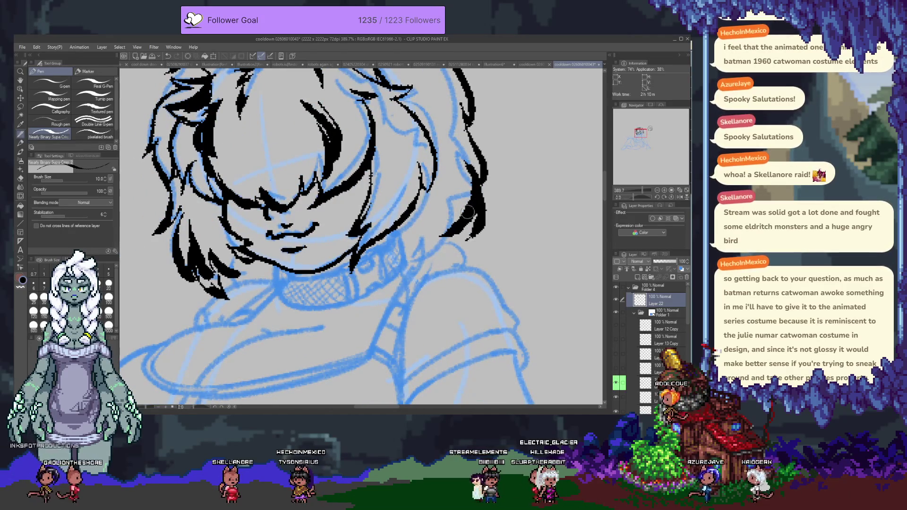
{"action": "left_click_drag", "start_coordinate": [469, 212], "coordinate": [458, 244]}
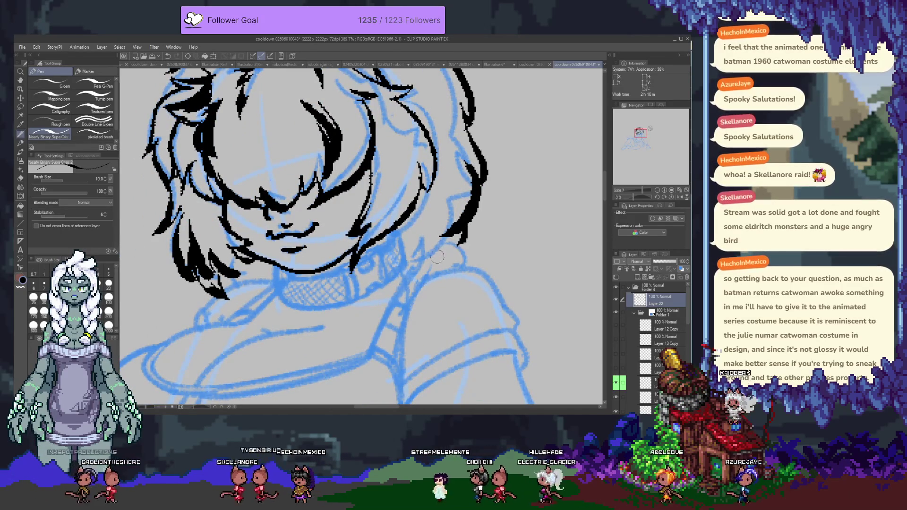
{"action": "left_click_drag", "start_coordinate": [401, 240], "coordinate": [477, 231]}
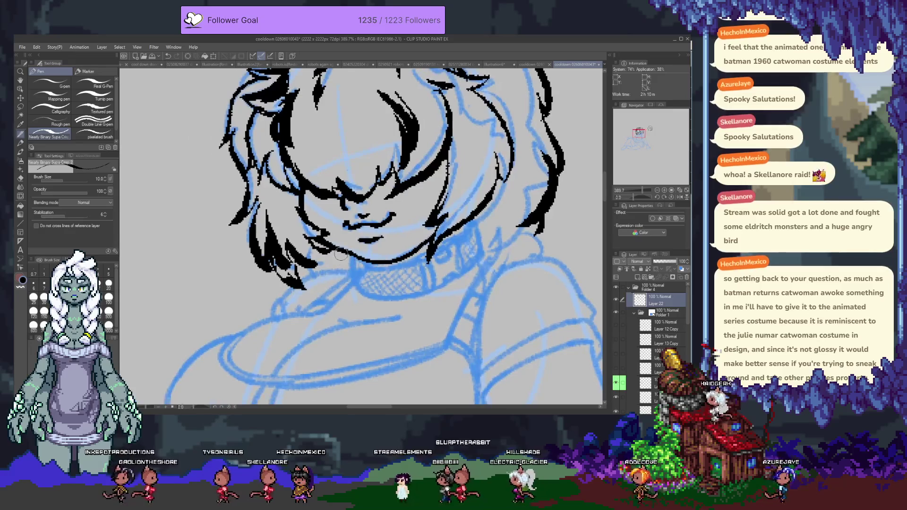
{"action": "mouse_move", "coordinate": [383, 265]}
{"action": "left_mouse_down"}
{"action": "mouse_move", "coordinate": [354, 263]}
{"action": "mouse_move", "coordinate": [312, 282]}
{"action": "left_mouse_up"}
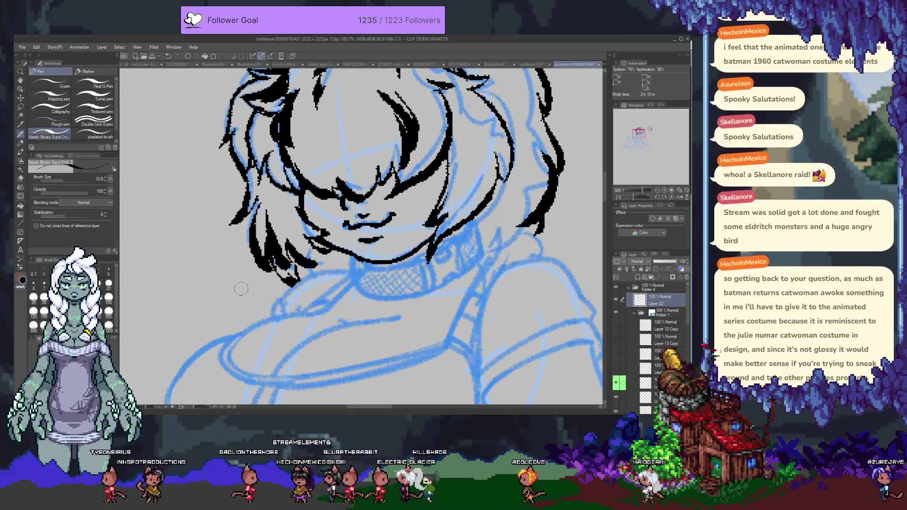
- Switch to the finer pixelated brush and bring the chest outline into view
{"action": "left_click", "coordinate": [95, 136]}
{"action": "left_click_drag", "start_coordinate": [286, 260], "coordinate": [269, 218]}
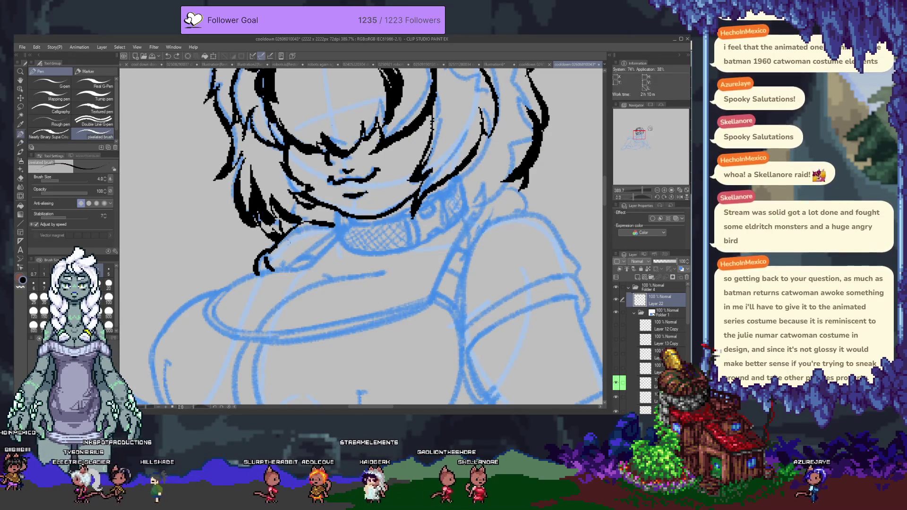
{"action": "left_click_drag", "start_coordinate": [236, 300], "coordinate": [303, 232]}
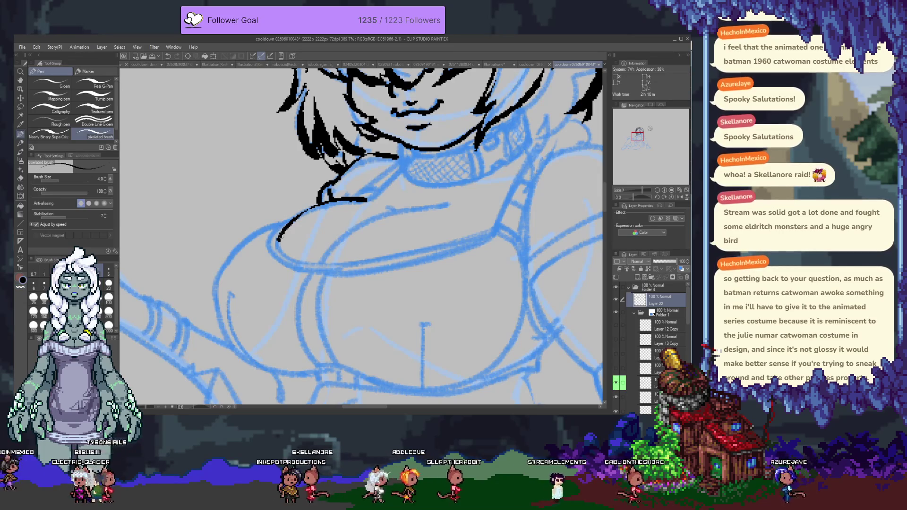
- Ink the lower chest outline from left to right, undoing and redrawing several attempts
{"action": "left_click_drag", "start_coordinate": [279, 238], "coordinate": [333, 262]}
{"action": "key", "text": "ctrl+y"}
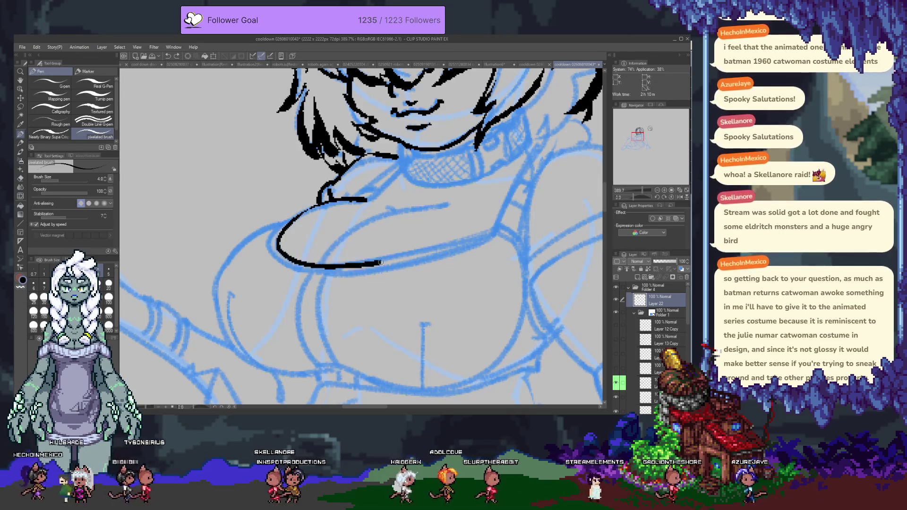
{"action": "key", "text": "ctrl+z"}
{"action": "left_click_drag", "start_coordinate": [279, 240], "coordinate": [482, 248]}
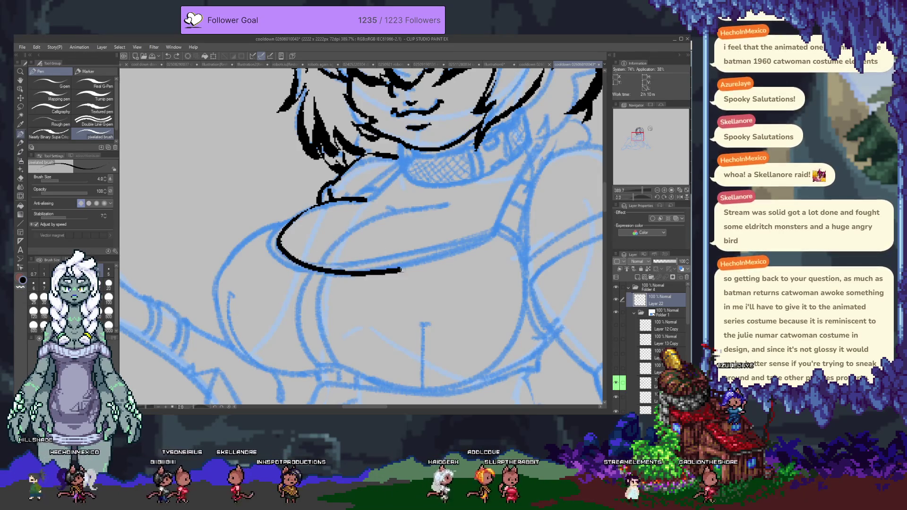
{"action": "key", "text": "ctrl+z"}
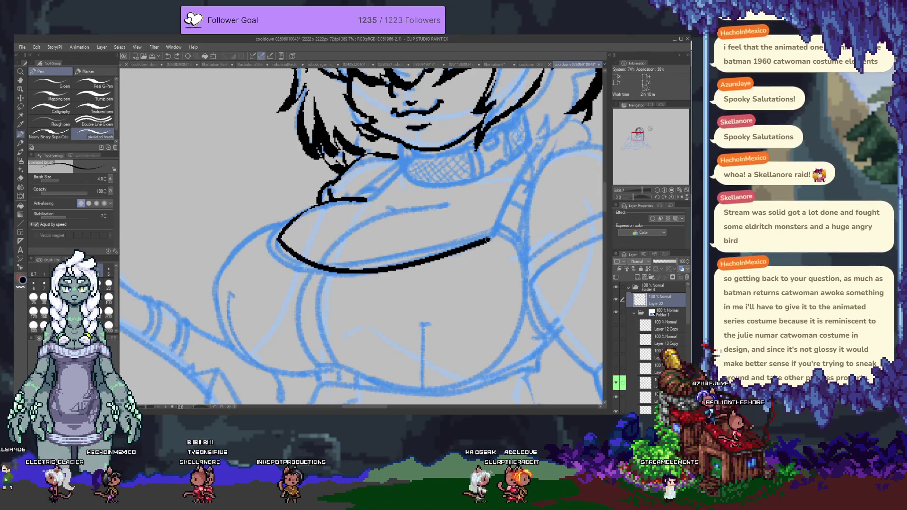
{"action": "left_click_drag", "start_coordinate": [482, 249], "coordinate": [281, 238]}
{"action": "key", "text": "ctrl+z"}
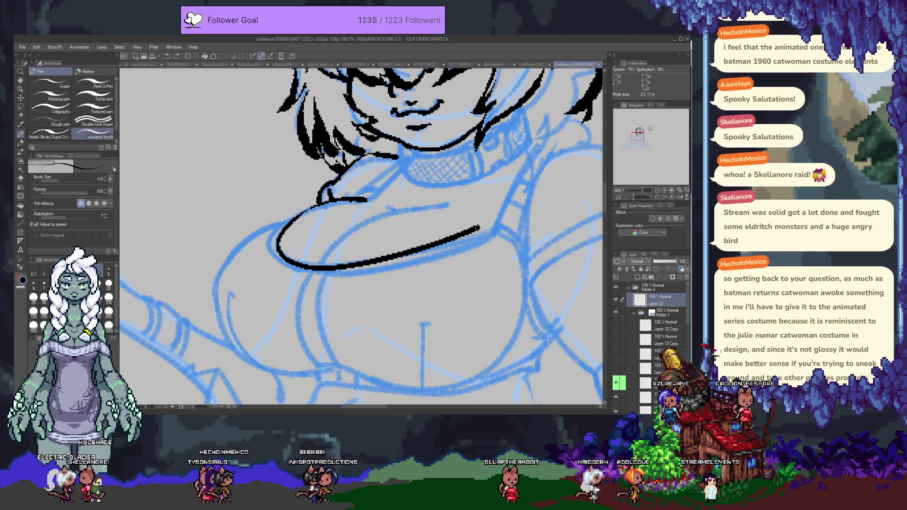
{"action": "key", "text": "ctrl+z"}
{"action": "left_click_drag", "start_coordinate": [279, 239], "coordinate": [489, 233]}
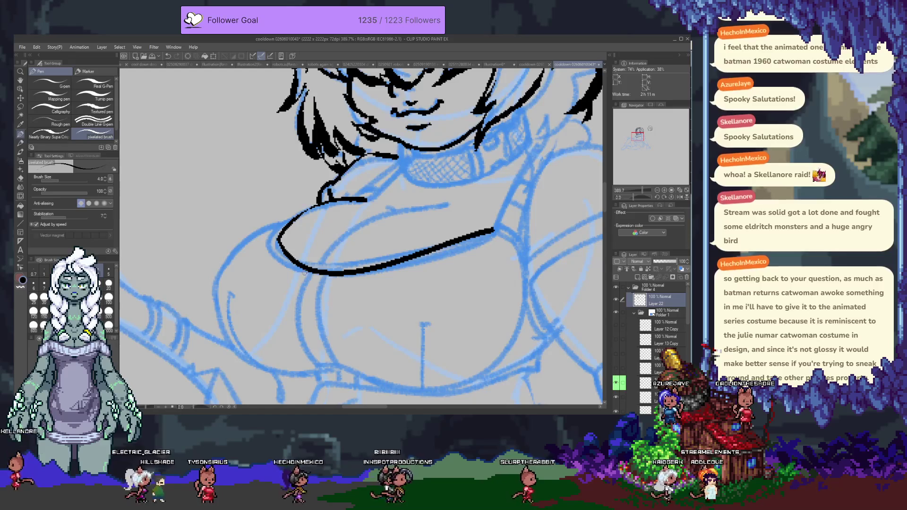
{"action": "key", "text": "ctrl+z"}
{"action": "left_click_drag", "start_coordinate": [302, 267], "coordinate": [479, 228]}
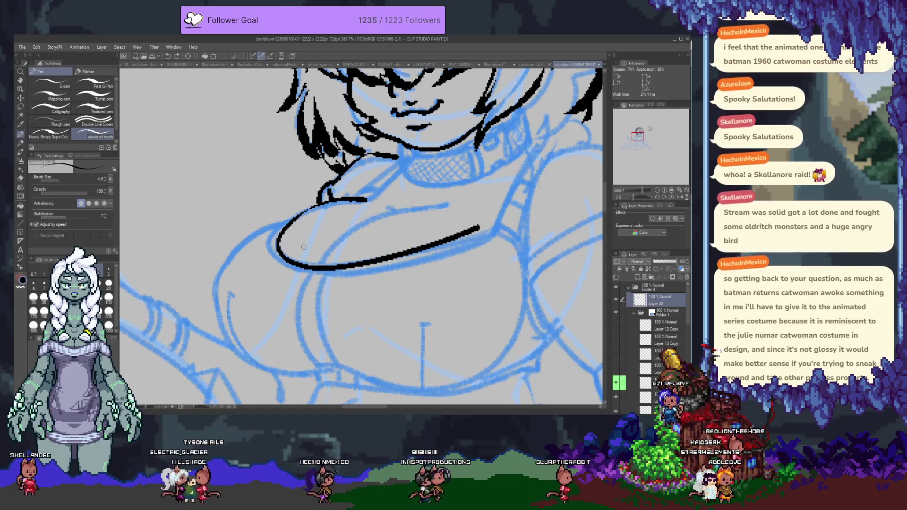
- Redraw the under-chest line across the chest until clean, then enlarge the brush to size 12
{"action": "key", "text": "ctrl+z"}
{"action": "left_click_drag", "start_coordinate": [283, 245], "coordinate": [480, 224]}
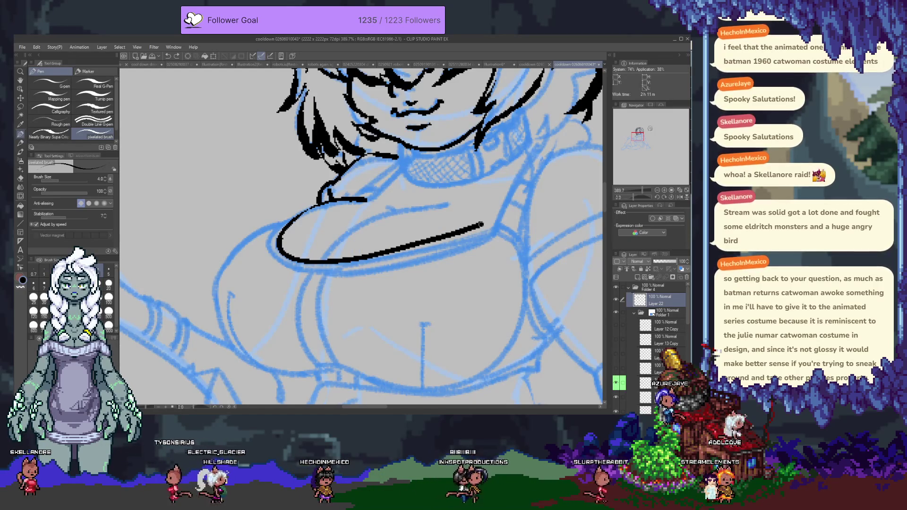
{"action": "key", "text": "ctrl+z"}
{"action": "left_click_drag", "start_coordinate": [307, 257], "coordinate": [491, 227]}
{"action": "key", "text": "ctrl+z"}
{"action": "left_click_drag", "start_coordinate": [280, 241], "coordinate": [492, 228]}
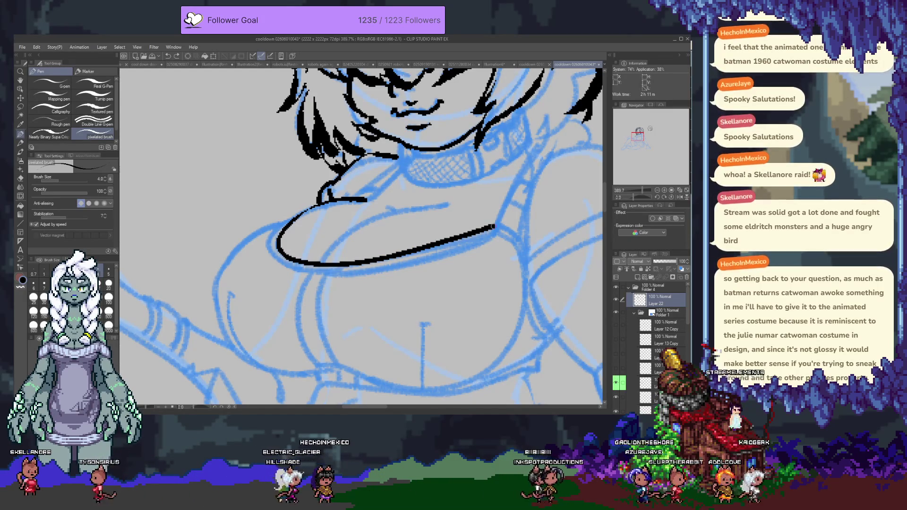
{"action": "left_click_drag", "start_coordinate": [293, 255], "coordinate": [493, 227]}
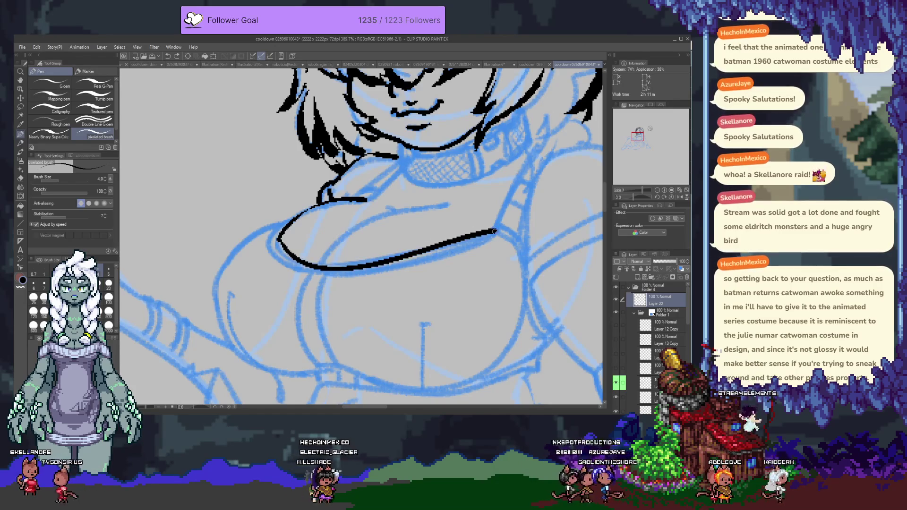
{"action": "key", "text": "ctrl+z"}
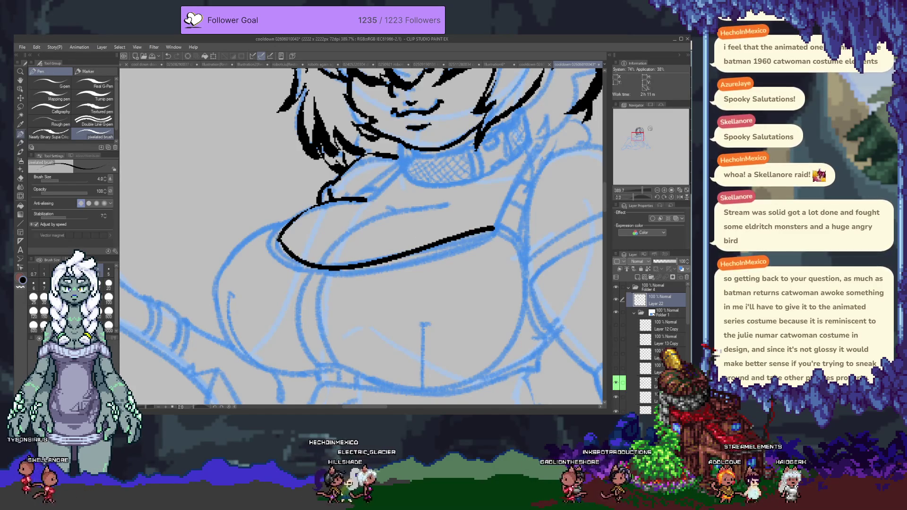
{"action": "left_click_drag", "start_coordinate": [279, 238], "coordinate": [496, 225]}
{"action": "key", "text": "ctrl+z"}
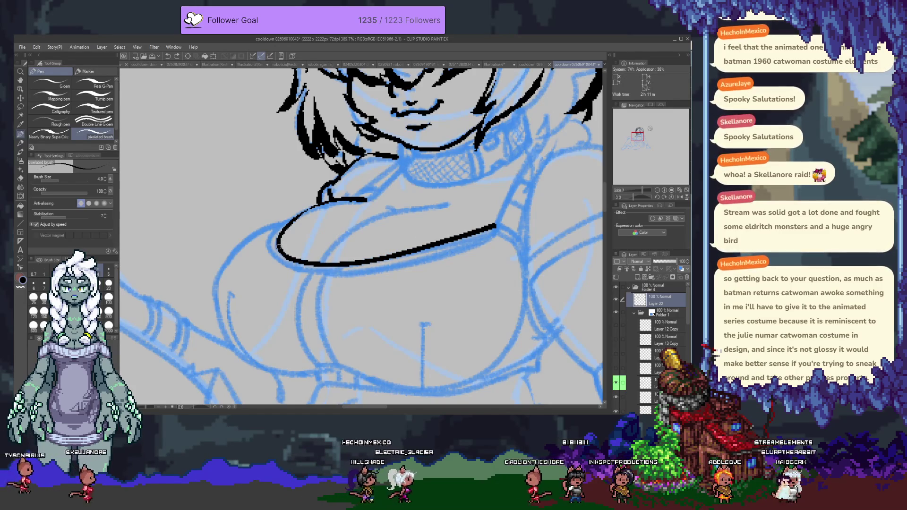
{"action": "left_click_drag", "start_coordinate": [302, 263], "coordinate": [276, 241]}
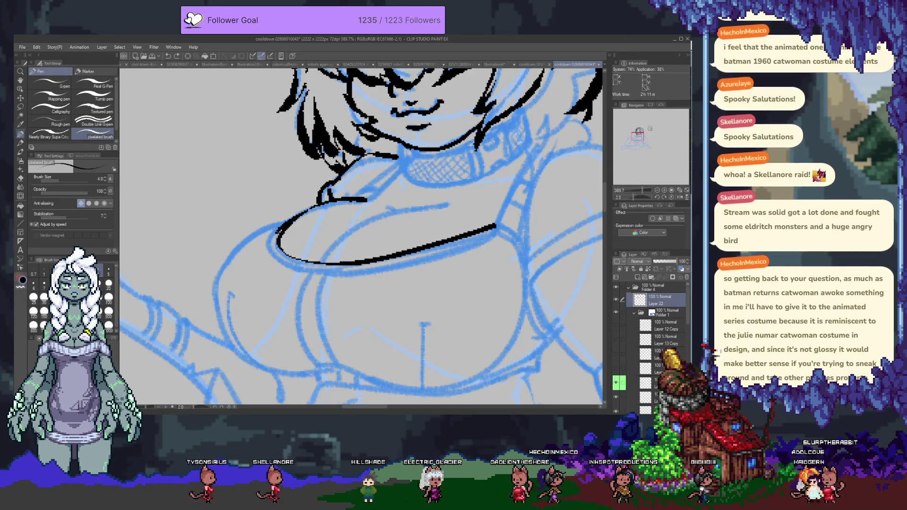
{"action": "key", "text": "ctrl+z"}
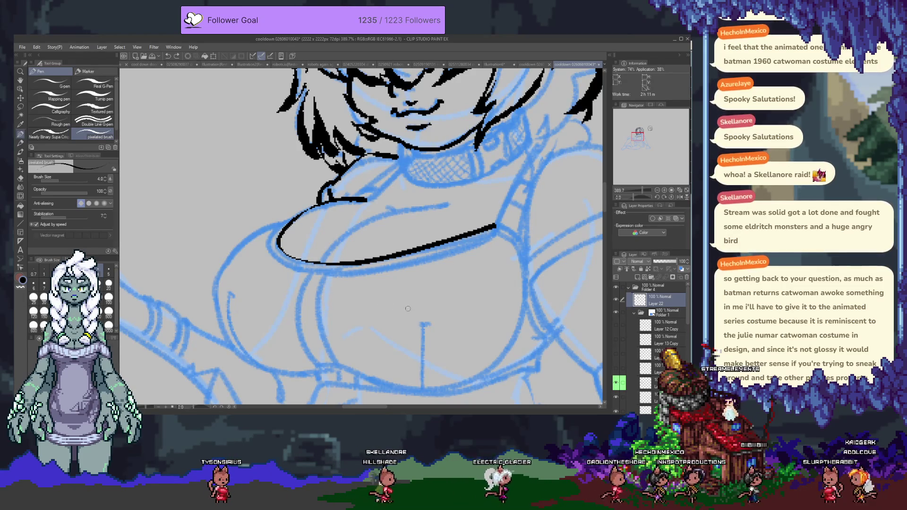
{"action": "key", "text": "bracketright"}
{"action": "key", "text": "bracketright"}
{"action": "key", "text": "bracketright"}
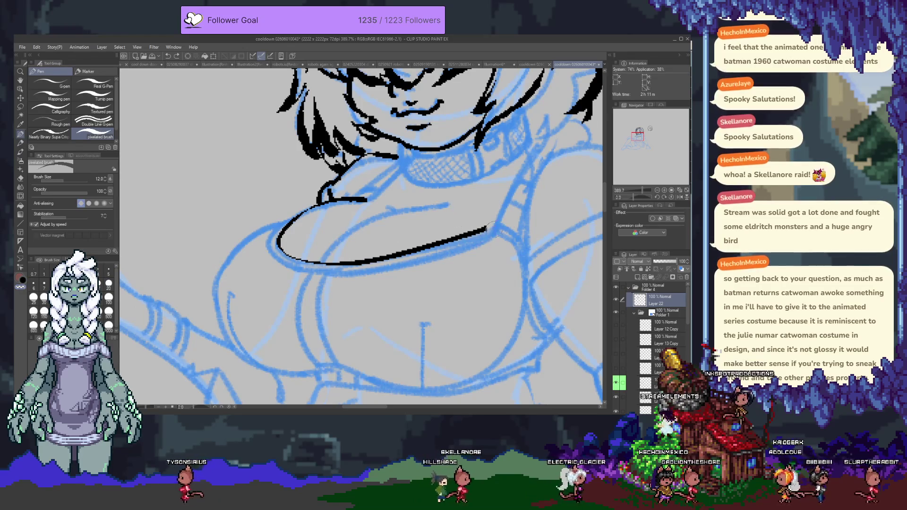
- Ink a thick line along the chest's lower edge with the larger brush, retrying after undos
{"action": "key", "text": "ctrl+z"}
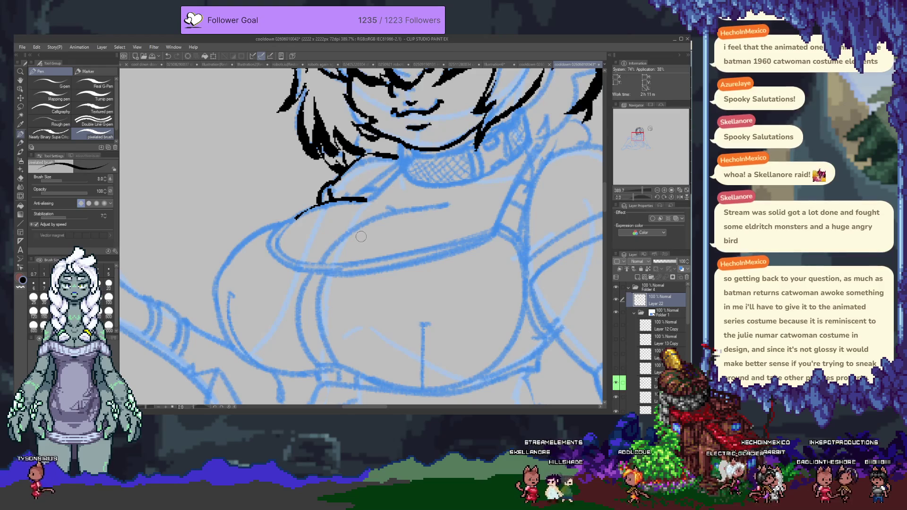
{"action": "left_click_drag", "start_coordinate": [267, 248], "coordinate": [470, 237]}
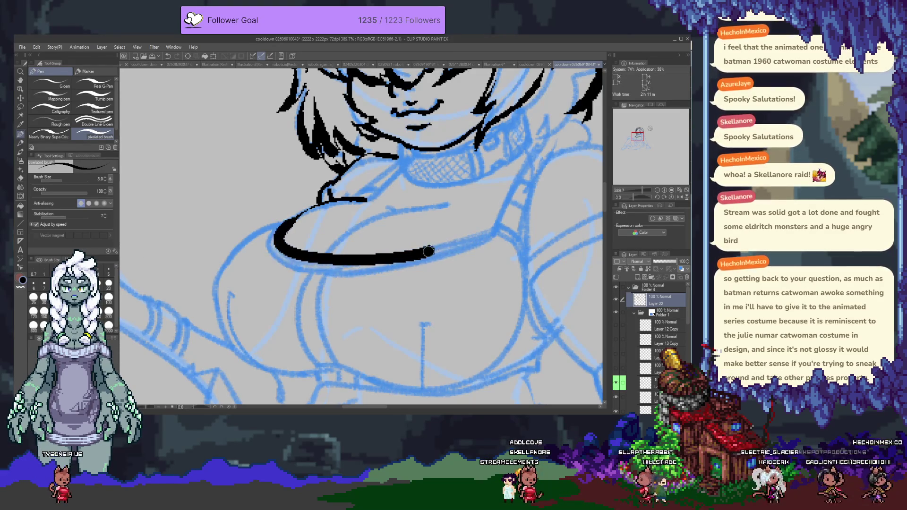
{"action": "key", "text": "ctrl+z"}
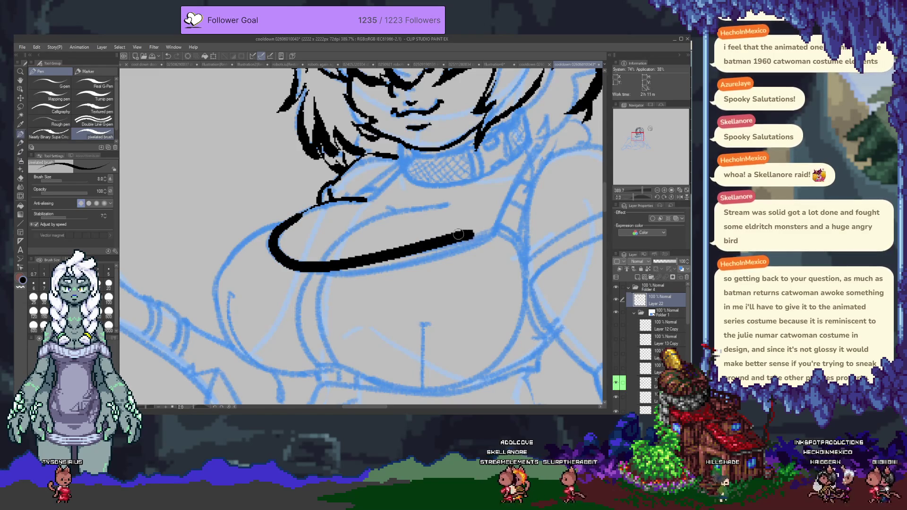
{"action": "key", "text": "ctrl+z"}
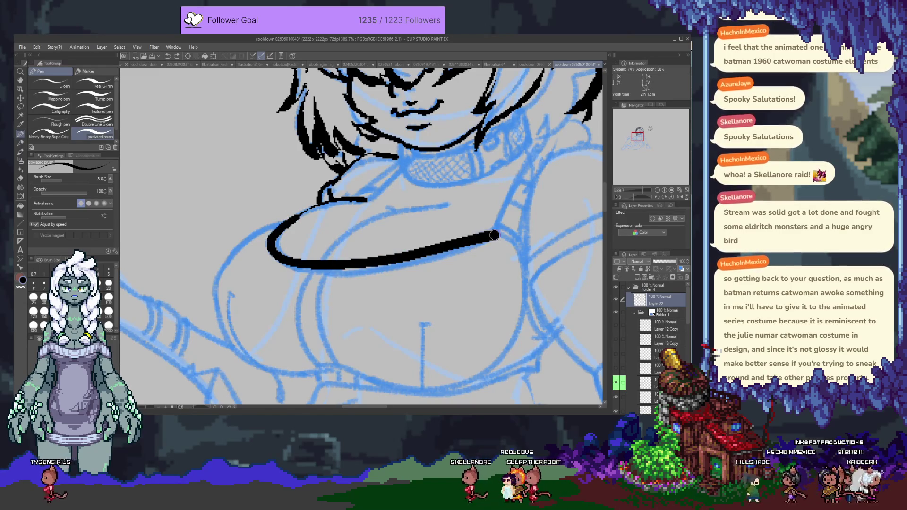
{"action": "key", "text": "ctrl+z"}
{"action": "left_click_drag", "start_coordinate": [273, 234], "coordinate": [497, 229]}
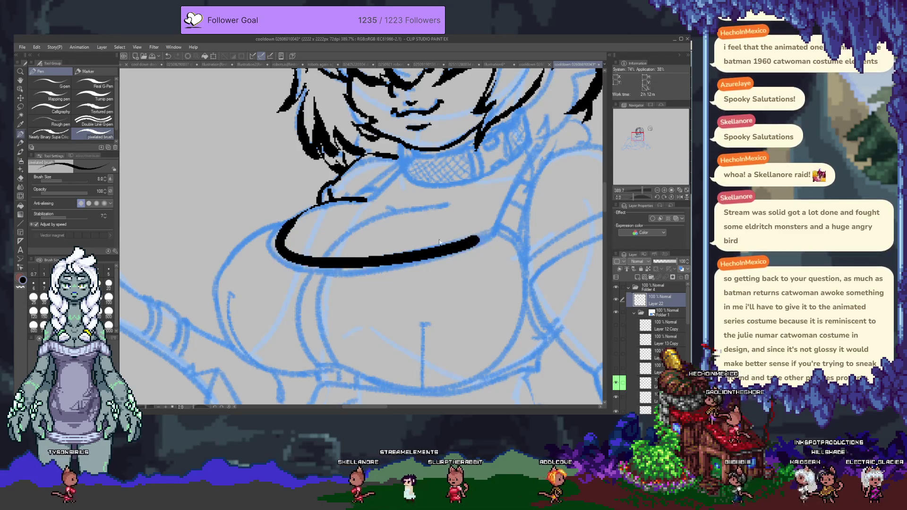
{"action": "key", "text": "ctrl+z"}
{"action": "left_click_drag", "start_coordinate": [296, 218], "coordinate": [497, 229]}
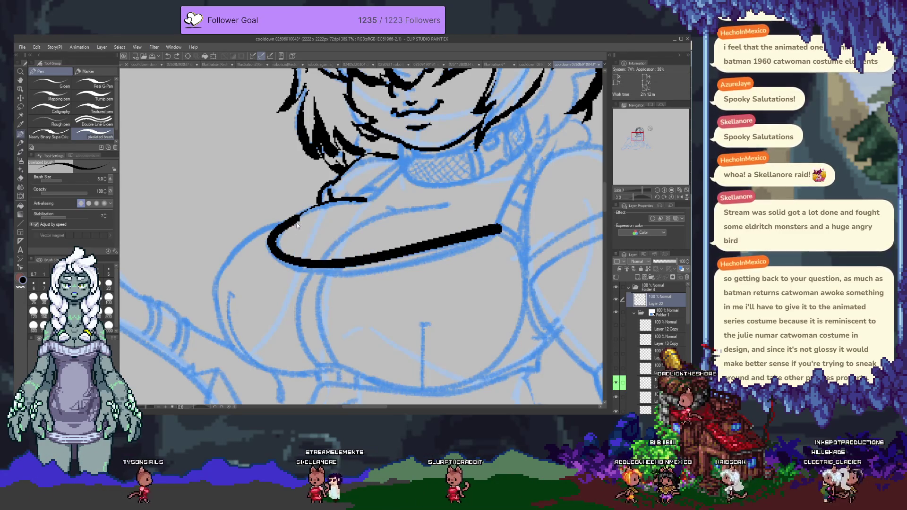
{"action": "key", "text": "ctrl+z"}
{"action": "mouse_move", "coordinate": [299, 215]}
{"action": "left_mouse_down"}
{"action": "mouse_move", "coordinate": [326, 263]}
{"action": "mouse_move", "coordinate": [488, 233]}
{"action": "mouse_move", "coordinate": [281, 255]}
{"action": "left_mouse_up"}
{"action": "key", "text": "ctrl+z"}
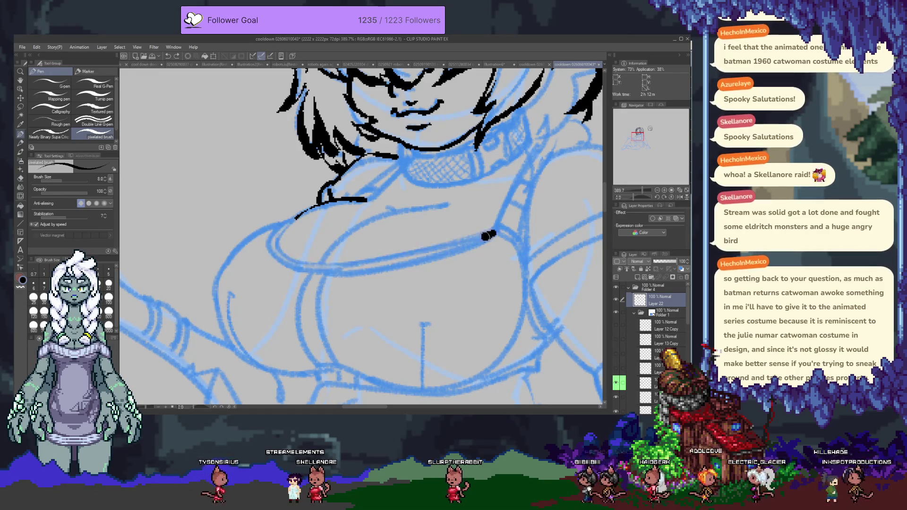
{"action": "key", "text": "ctrl+z"}
- Retry the under-chest curve with tighter left arcs and thinner strokes, undoing each attempt
{"action": "left_click_drag", "start_coordinate": [308, 210], "coordinate": [488, 234]}
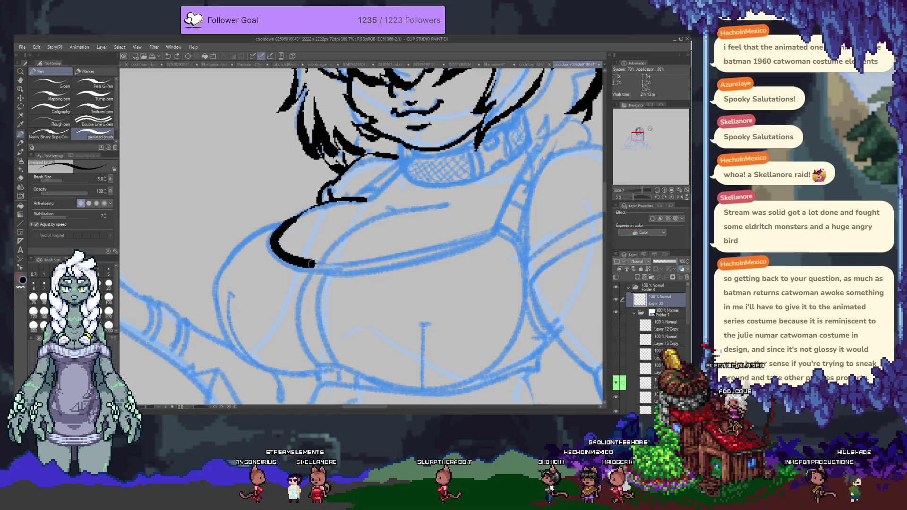
{"action": "key", "text": "ctrl+z"}
{"action": "mouse_move", "coordinate": [310, 210]}
{"action": "left_mouse_down"}
{"action": "mouse_move", "coordinate": [491, 232]}
{"action": "mouse_move", "coordinate": [305, 216]}
{"action": "left_mouse_up"}
{"action": "key", "text": "ctrl+z"}
{"action": "key", "text": "ctrl+z"}
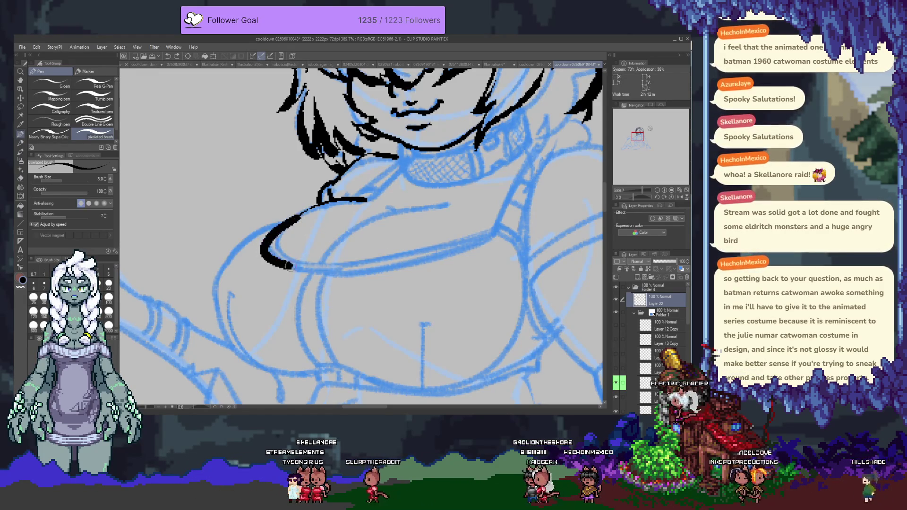
{"action": "left_click_drag", "start_coordinate": [289, 266], "coordinate": [512, 232]}
{"action": "key", "text": "ctrl+z"}
{"action": "left_click_drag", "start_coordinate": [303, 217], "coordinate": [315, 269]}
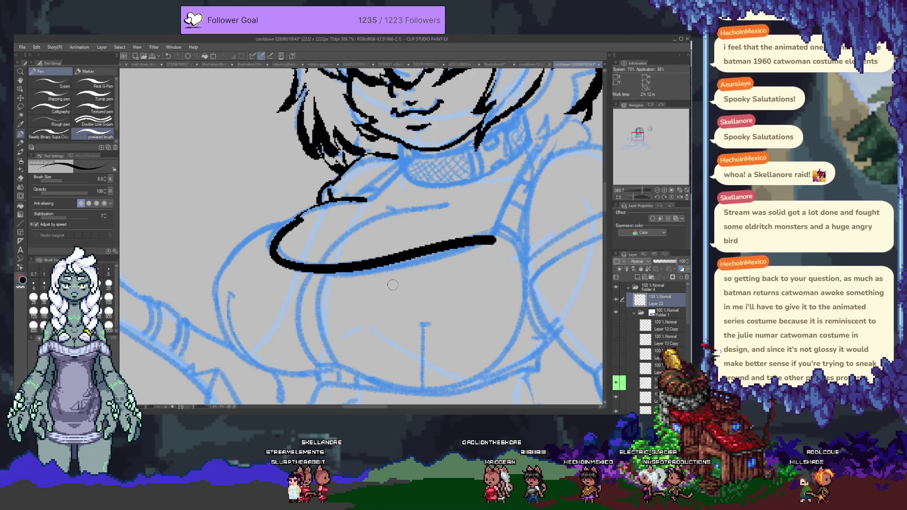
{"action": "key", "text": "ctrl+z"}
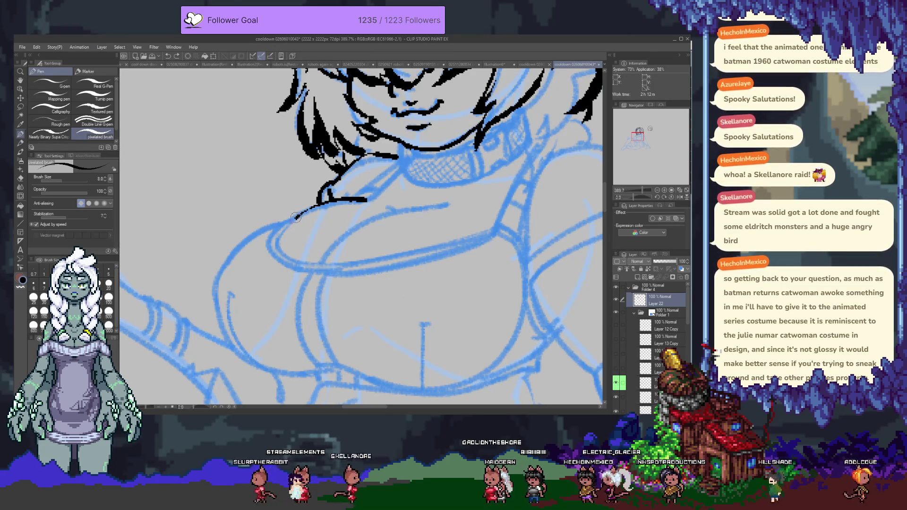
{"action": "left_click_drag", "start_coordinate": [315, 270], "coordinate": [485, 231]}
{"action": "key", "text": "ctrl+z"}
{"action": "mouse_move", "coordinate": [321, 203]}
{"action": "left_mouse_down"}
{"action": "mouse_move", "coordinate": [293, 217]}
{"action": "mouse_move", "coordinate": [516, 217]}
{"action": "mouse_move", "coordinate": [298, 278]}
{"action": "mouse_move", "coordinate": [448, 255]}
{"action": "left_mouse_up"}
{"action": "key", "text": "ctrl+z"}
- Ink the final black curve under the chest and thicken its right side
{"action": "key", "text": "x"}
{"action": "key", "text": "ctrl+z"}
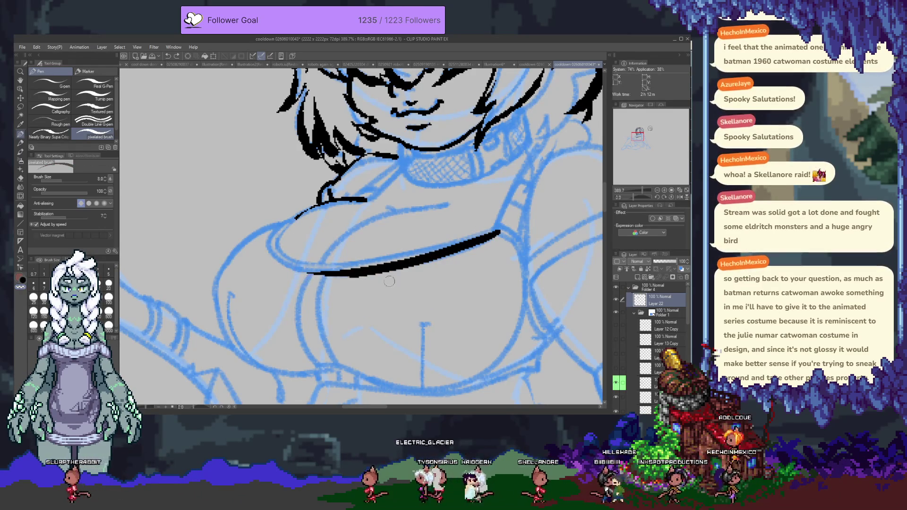
{"action": "key", "text": "x"}
{"action": "mouse_move", "coordinate": [295, 219]}
{"action": "left_mouse_down"}
{"action": "mouse_move", "coordinate": [309, 266]}
{"action": "mouse_move", "coordinate": [289, 263]}
{"action": "left_mouse_up"}
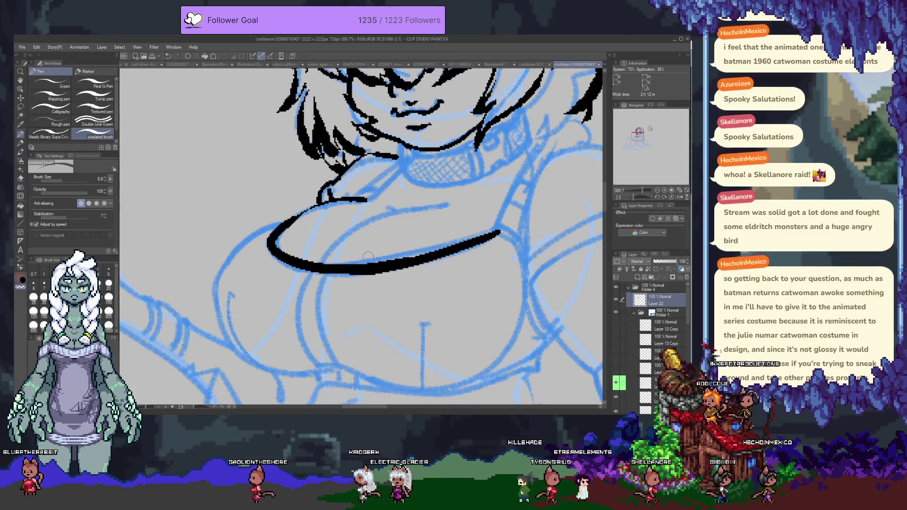
{"action": "left_click_drag", "start_coordinate": [415, 262], "coordinate": [516, 228]}
{"action": "key", "text": "ctrl+z"}
{"action": "left_click_drag", "start_coordinate": [424, 262], "coordinate": [509, 226]}
{"action": "mouse_move", "coordinate": [274, 228]}
{"action": "left_mouse_down"}
{"action": "mouse_move", "coordinate": [357, 268]}
{"action": "mouse_move", "coordinate": [509, 224]}
{"action": "left_mouse_up"}
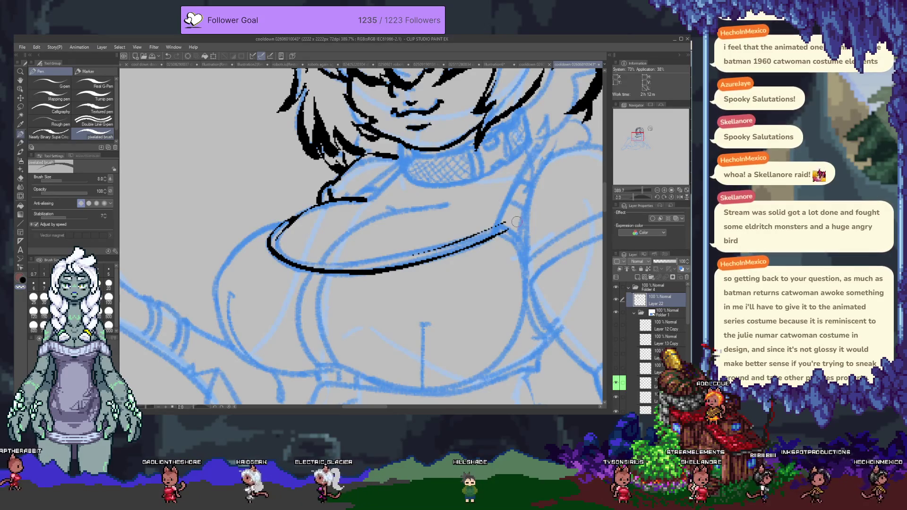
{"action": "key", "text": "ctrl+z"}
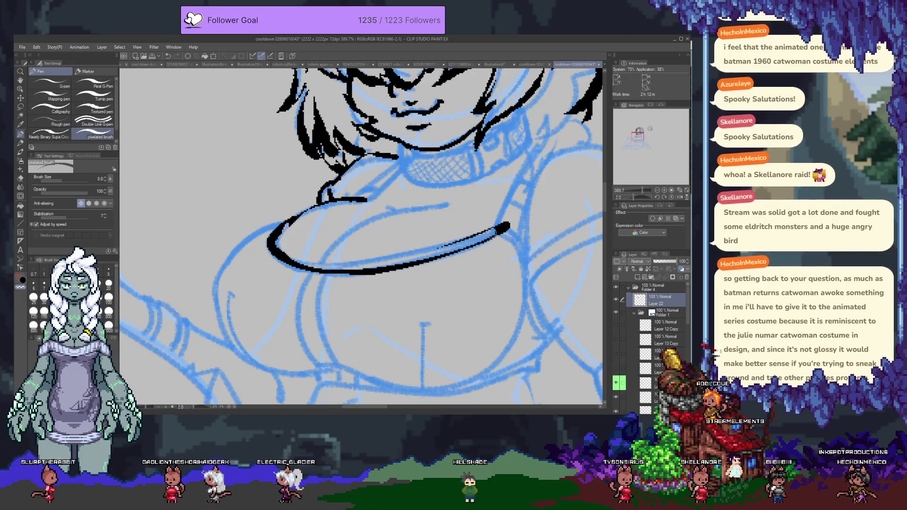
{"action": "left_click_drag", "start_coordinate": [495, 231], "coordinate": [418, 258]}
{"action": "key", "text": "ctrl+z"}
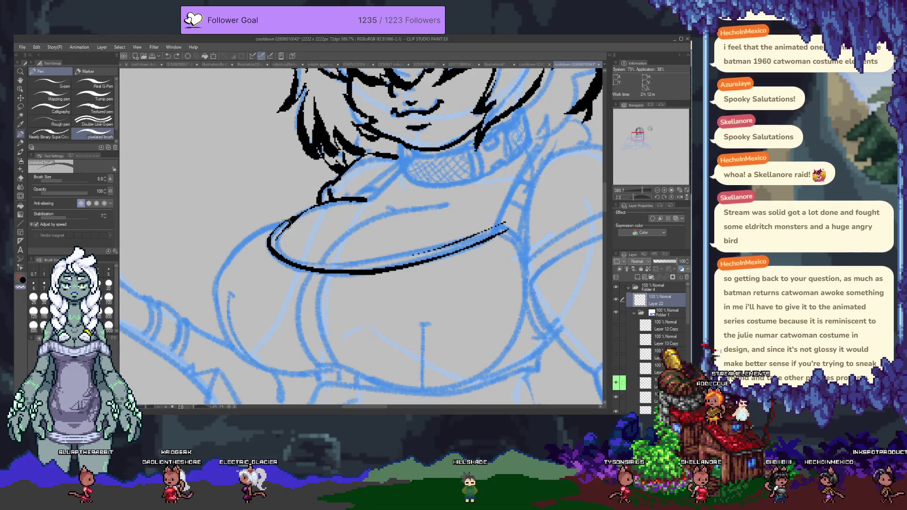
{"action": "key", "text": "ctrl+y"}
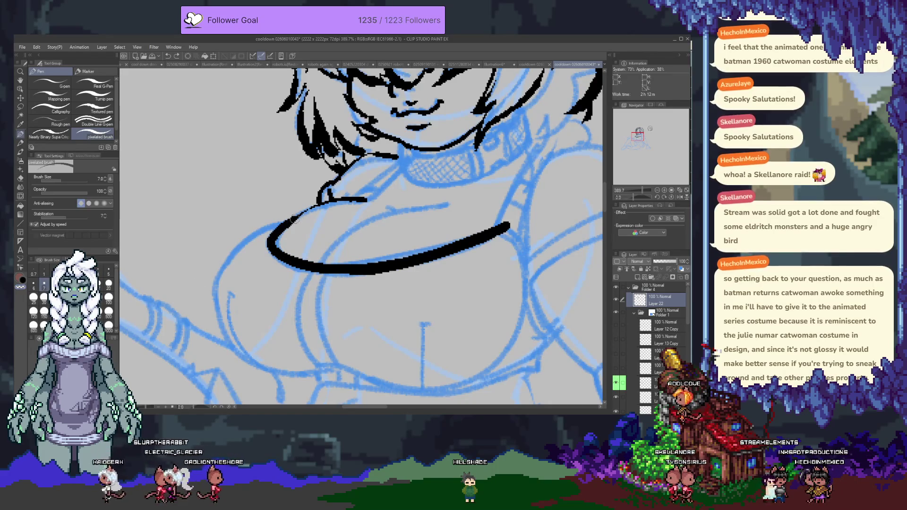
- Thin the lower edge of the chest curve with erasing strokes, undoing several attempts
{"action": "mouse_move", "coordinate": [270, 241]}
{"action": "left_mouse_down"}
{"action": "mouse_move", "coordinate": [379, 266]}
{"action": "mouse_move", "coordinate": [283, 230]}
{"action": "left_mouse_up"}
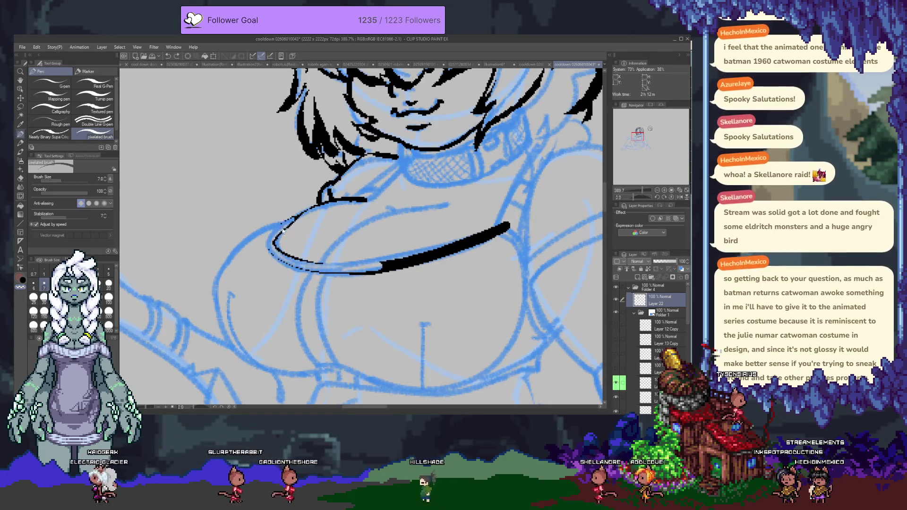
{"action": "key", "text": "ctrl+z"}
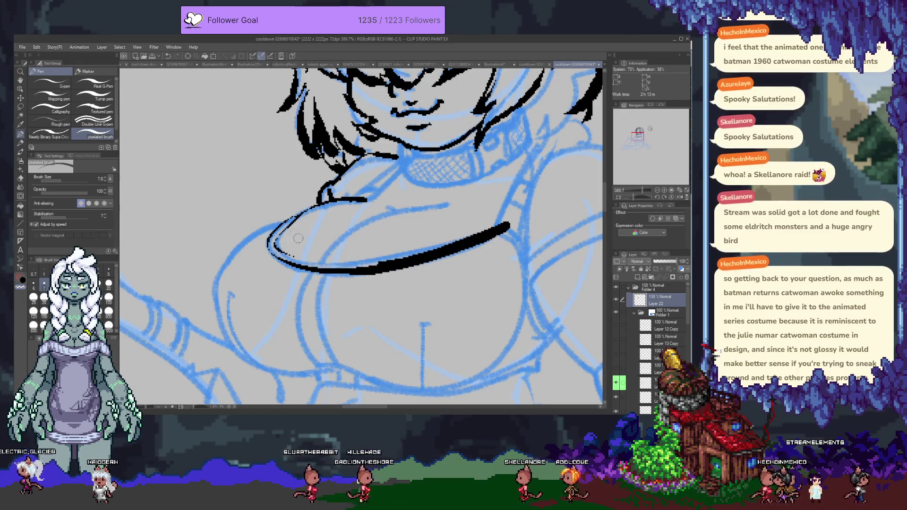
{"action": "mouse_move", "coordinate": [387, 268]}
{"action": "left_mouse_down"}
{"action": "mouse_move", "coordinate": [286, 229]}
{"action": "mouse_move", "coordinate": [454, 255]}
{"action": "left_mouse_up"}
{"action": "key", "text": "ctrl+z"}
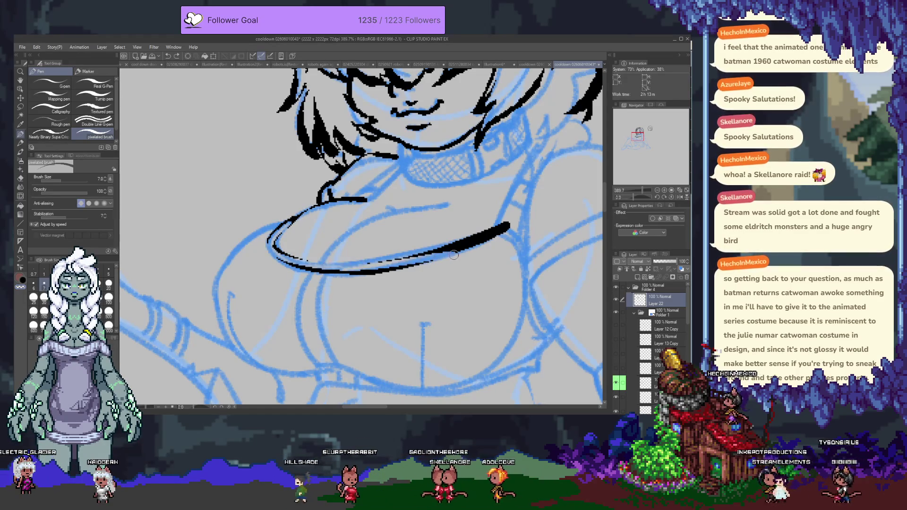
{"action": "key", "text": "ctrl+z"}
{"action": "mouse_move", "coordinate": [392, 268]}
{"action": "left_mouse_down"}
{"action": "mouse_move", "coordinate": [284, 249]}
{"action": "mouse_move", "coordinate": [484, 238]}
{"action": "left_mouse_up"}
{"action": "key", "text": "ctrl+z"}
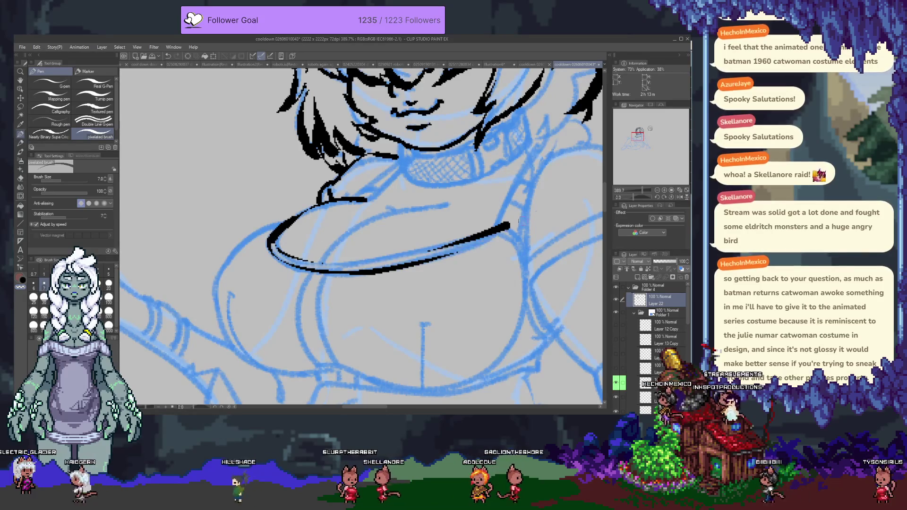
{"action": "key", "text": "ctrl+z"}
{"action": "left_click_drag", "start_coordinate": [279, 253], "coordinate": [472, 247]}
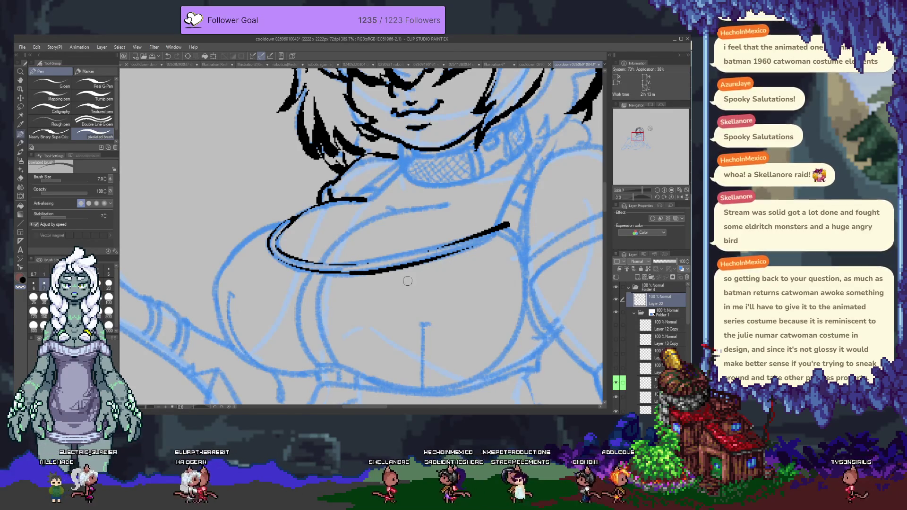
- Redraw the chest neckline as one thick stroke, retrying and undoing the final attempt
{"action": "left_click_drag", "start_coordinate": [499, 231], "coordinate": [300, 278]}
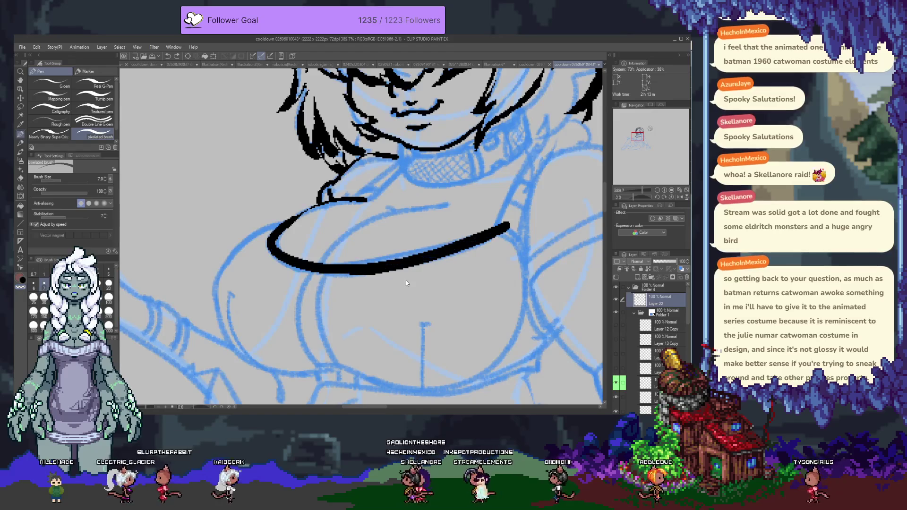
{"action": "key", "text": "ctrl+z"}
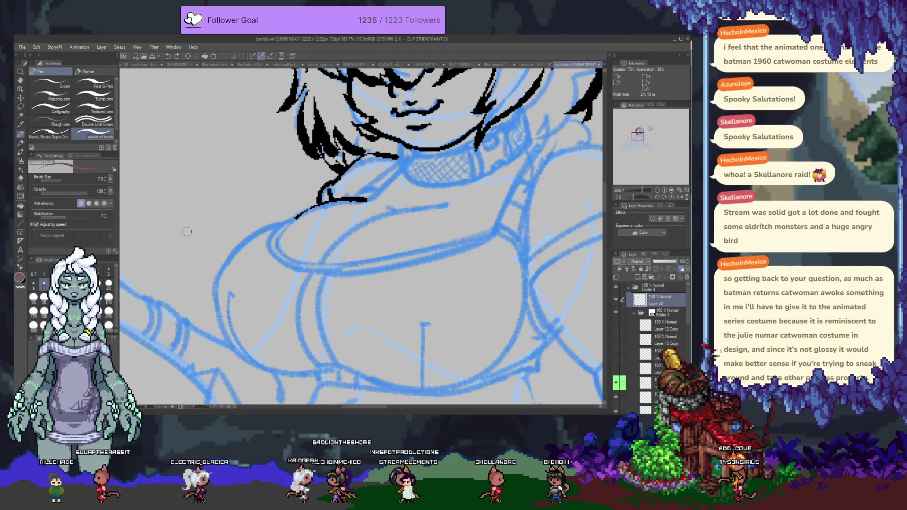
{"action": "left_click_drag", "start_coordinate": [297, 268], "coordinate": [467, 232]}
{"action": "key", "text": "ctrl+z"}
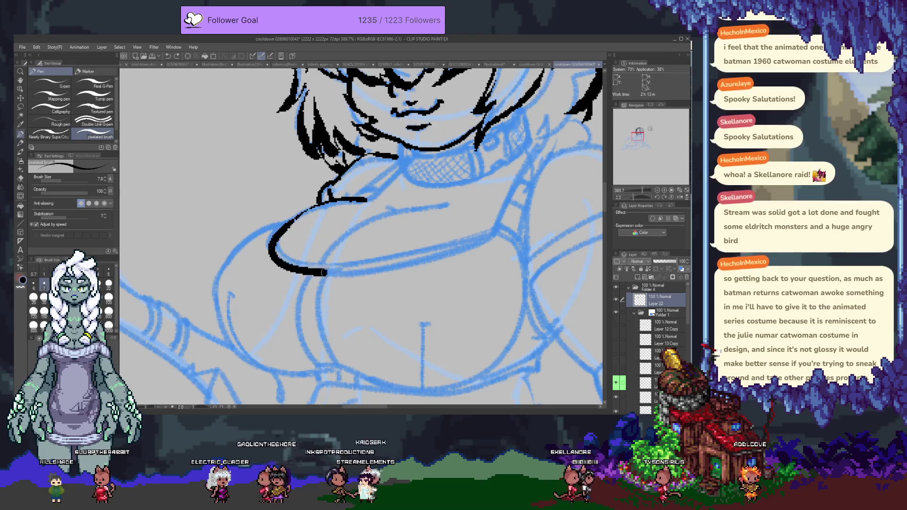
{"action": "left_click_drag", "start_coordinate": [324, 273], "coordinate": [503, 231]}
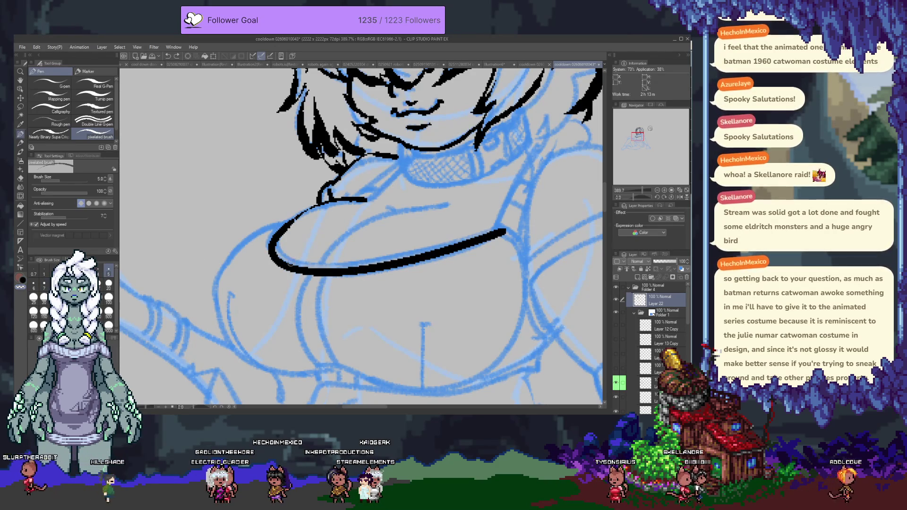
{"action": "key", "text": "ctrl+z"}
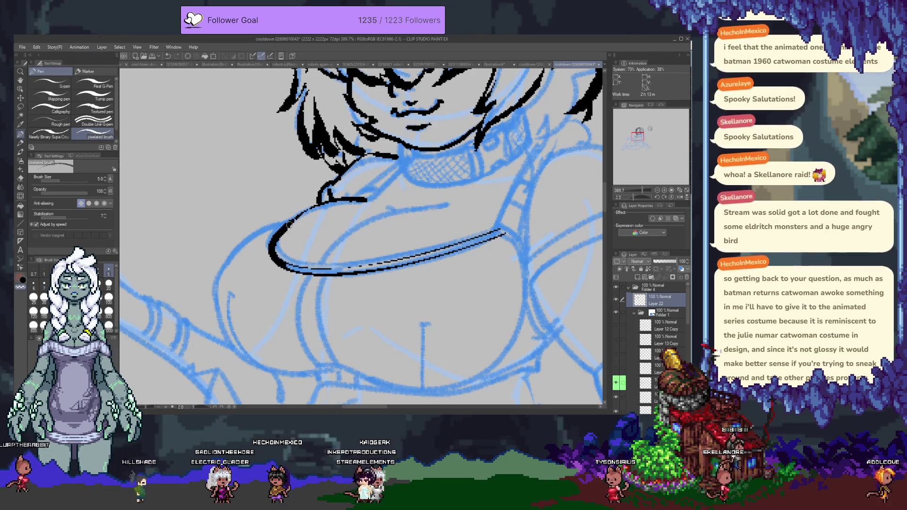
- Retrace the neckline's left part thinner and try solid strokes along the lower curve
{"action": "mouse_move", "coordinate": [289, 226]}
{"action": "left_mouse_down"}
{"action": "mouse_move", "coordinate": [309, 262]}
{"action": "mouse_move", "coordinate": [286, 225]}
{"action": "mouse_move", "coordinate": [288, 255]}
{"action": "mouse_move", "coordinate": [300, 263]}
{"action": "left_mouse_up"}
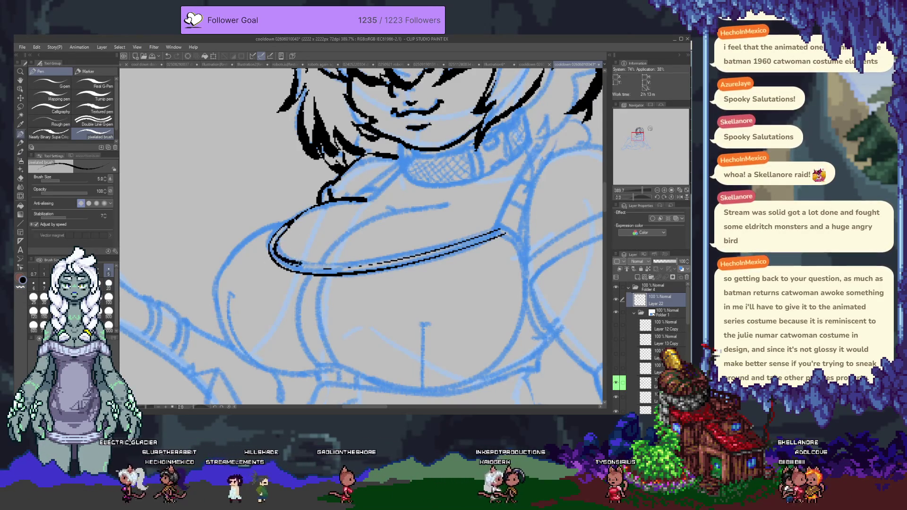
{"action": "left_click_drag", "start_coordinate": [416, 260], "coordinate": [317, 266]}
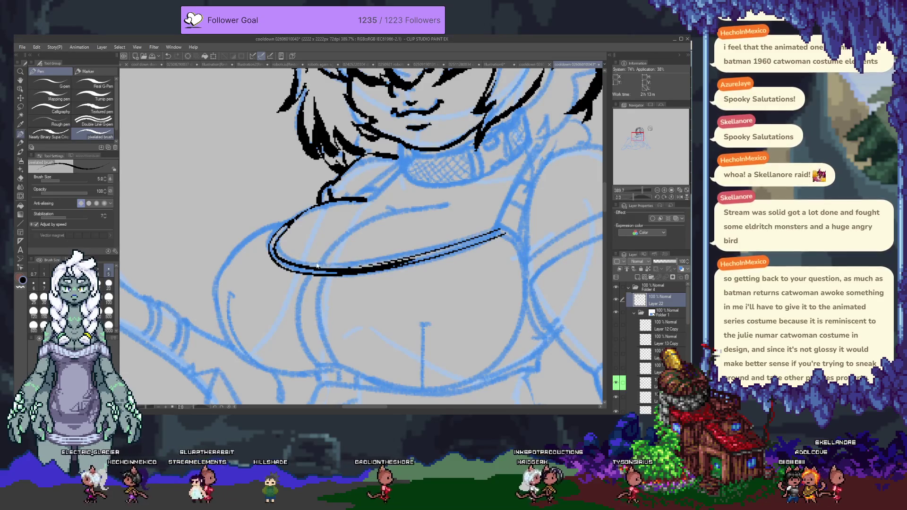
{"action": "key", "text": "ctrl+z"}
{"action": "left_click_drag", "start_coordinate": [299, 266], "coordinate": [447, 245]}
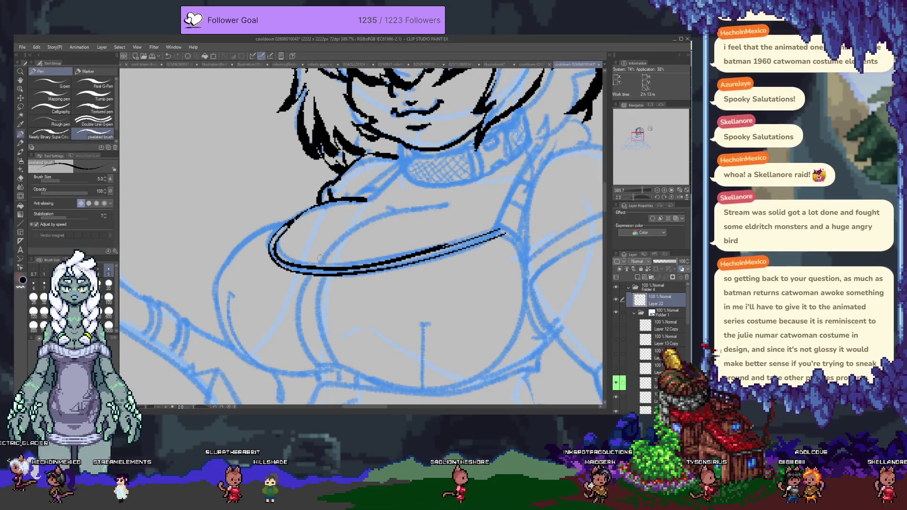
{"action": "key", "text": "ctrl+z"}
{"action": "left_click_drag", "start_coordinate": [359, 268], "coordinate": [503, 231]}
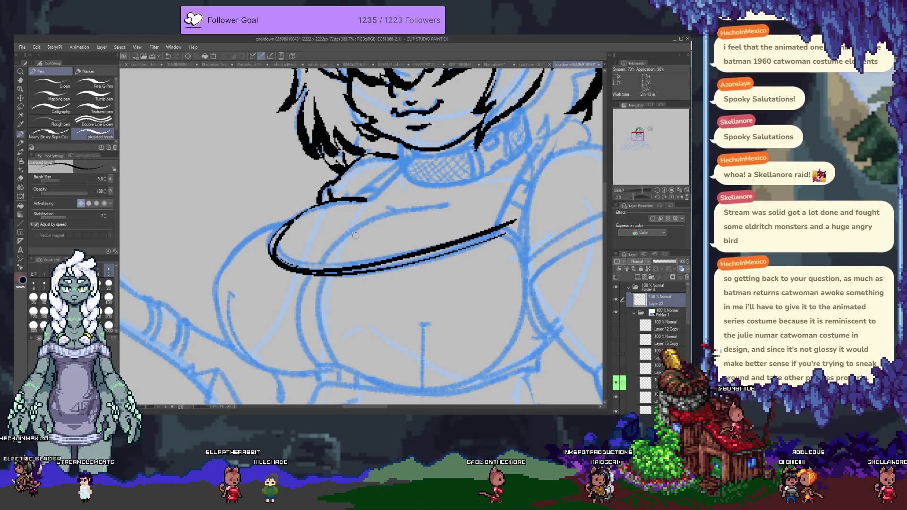
{"action": "key", "text": "ctrl+z"}
{"action": "left_click_drag", "start_coordinate": [274, 243], "coordinate": [451, 246]}
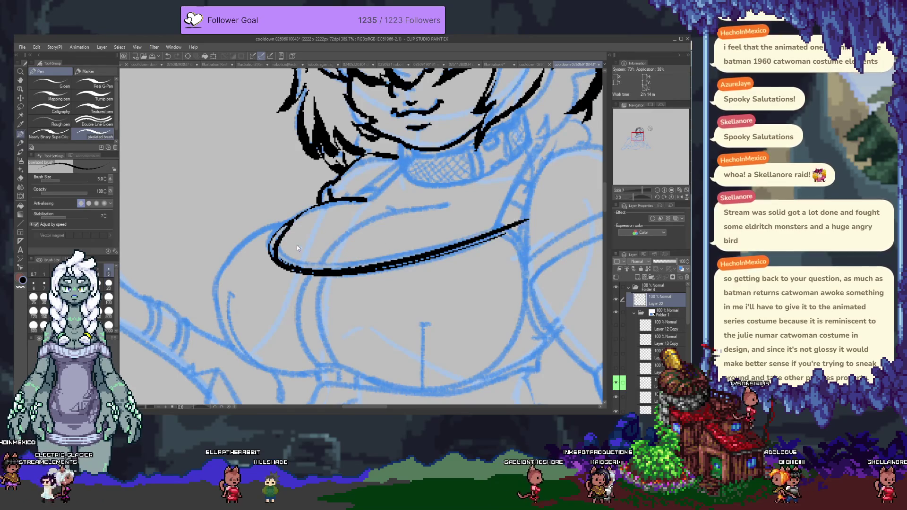
{"action": "key", "text": "ctrl+z"}
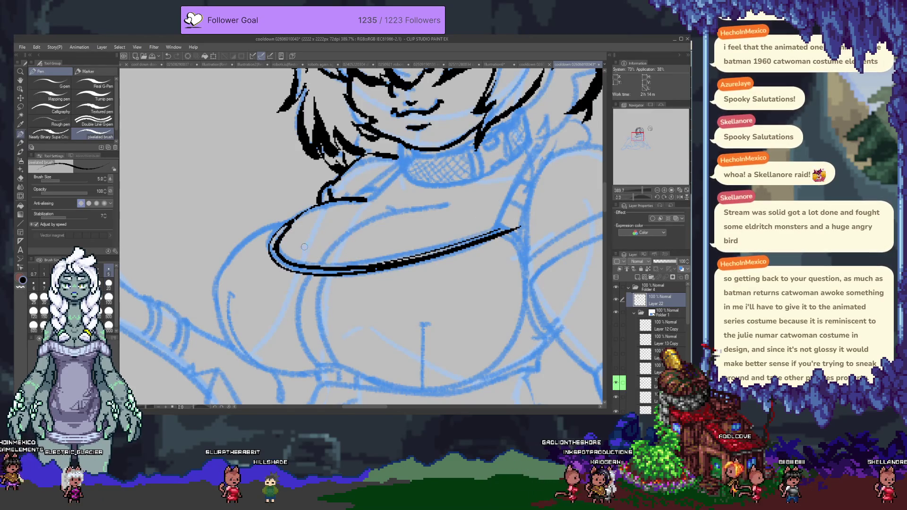
- Draw the thick parallel line beneath the neckline, trimming its extended right end
{"action": "key", "text": "ctrl+z"}
{"action": "left_click_drag", "start_coordinate": [274, 234], "coordinate": [504, 231]}
{"action": "key", "text": "ctrl+z"}
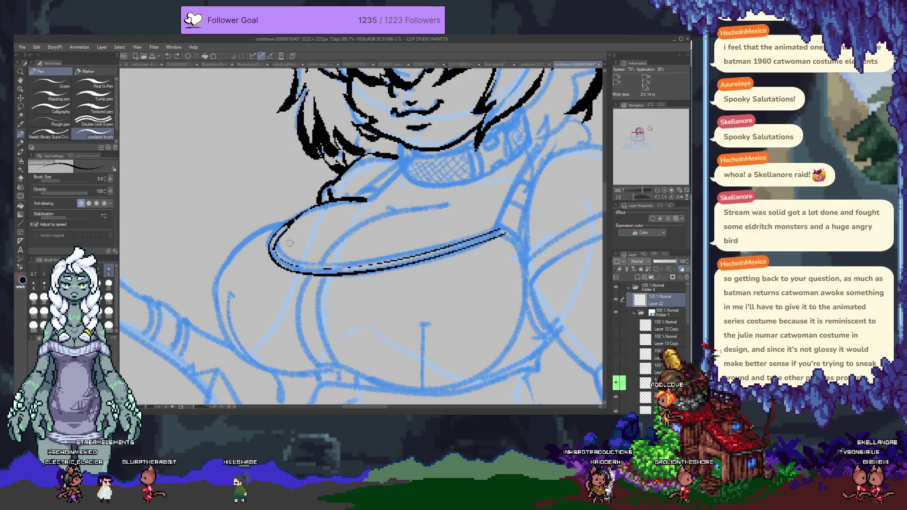
{"action": "left_click_drag", "start_coordinate": [291, 221], "coordinate": [505, 232]}
{"action": "key", "text": "ctrl+z"}
{"action": "left_click_drag", "start_coordinate": [290, 222], "coordinate": [504, 231]}
{"action": "left_click_drag", "start_coordinate": [427, 254], "coordinate": [524, 223]}
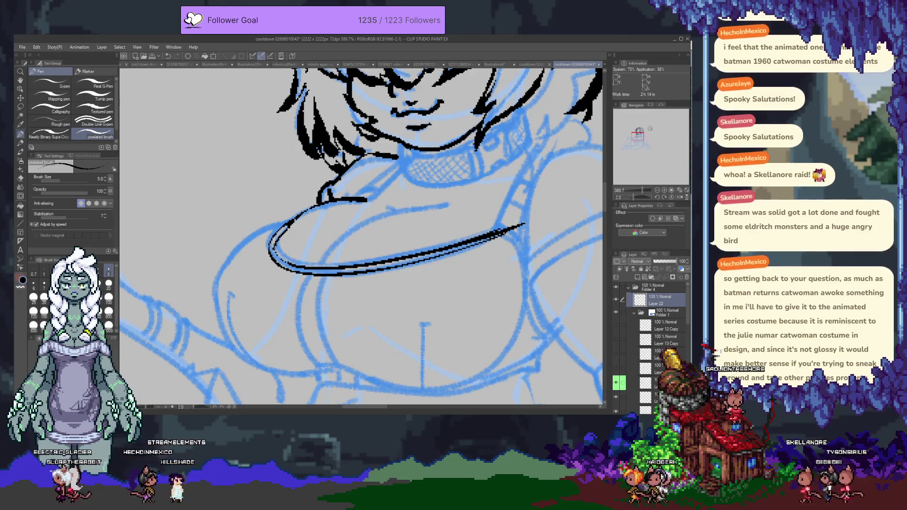
{"action": "key", "text": "ctrl+z"}
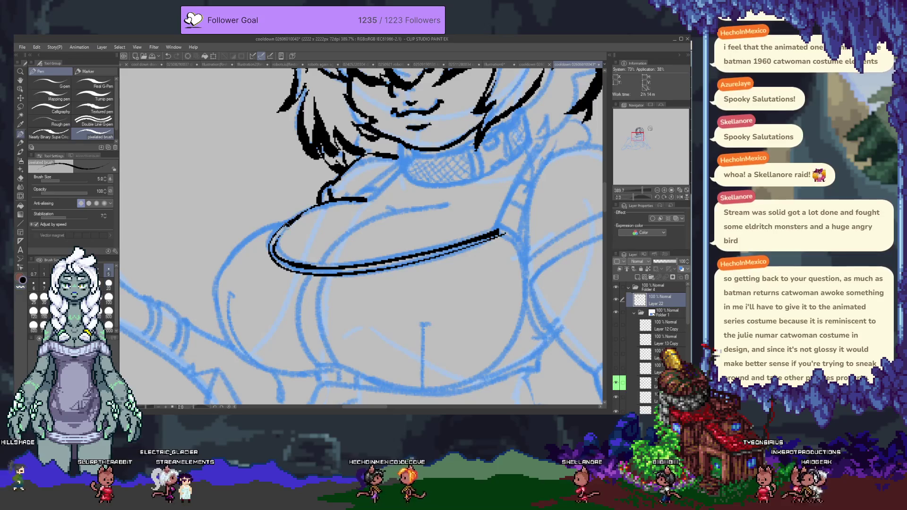
- At brush size 4, ink the outer left bust curve around its underside, retrying until clean
{"action": "left_click_drag", "start_coordinate": [299, 215], "coordinate": [224, 259]}
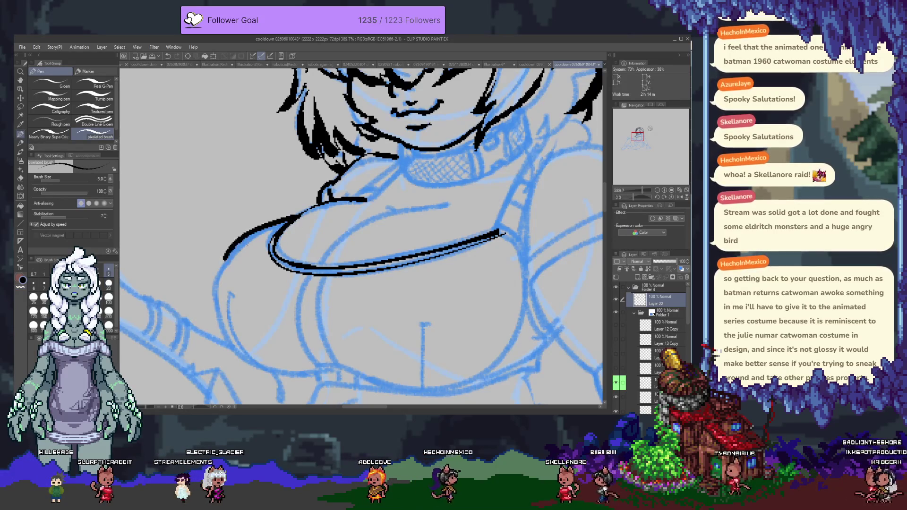
{"action": "key", "text": "ctrl+z"}
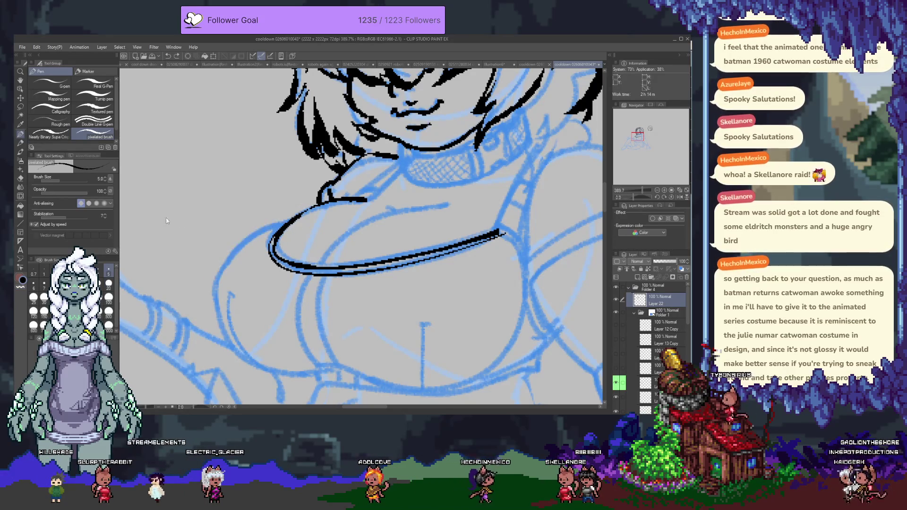
{"action": "key", "text": "bracketleft"}
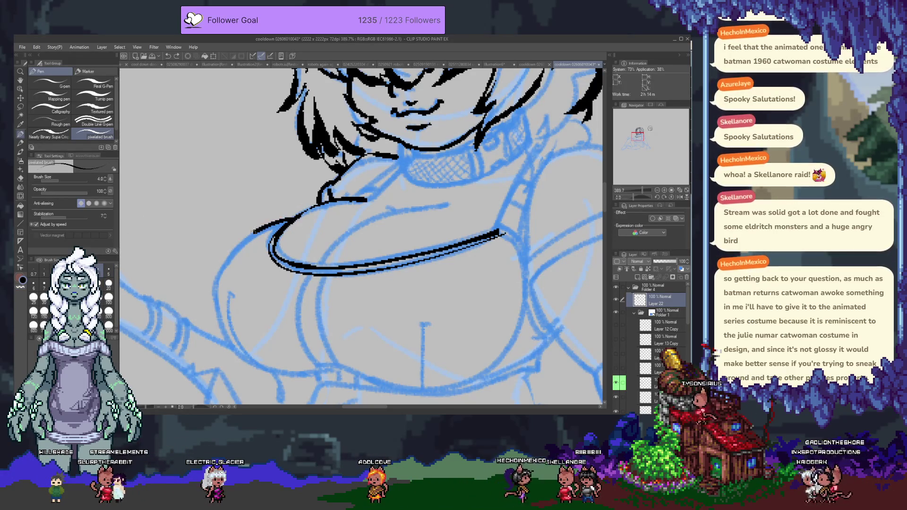
{"action": "key", "text": "ctrl+z"}
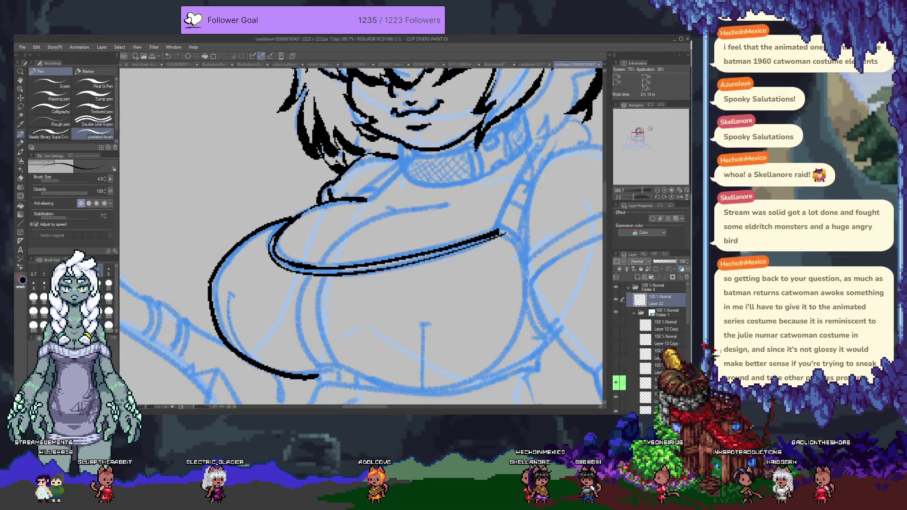
{"action": "left_click_drag", "start_coordinate": [359, 236], "coordinate": [345, 186]}
{"action": "key", "text": "ctrl+z"}
{"action": "left_click_drag", "start_coordinate": [203, 226], "coordinate": [328, 325]}
{"action": "key", "text": "ctrl+z"}
{"action": "left_click_drag", "start_coordinate": [195, 235], "coordinate": [222, 302]}
{"action": "key", "text": "ctrl+z"}
{"action": "left_click_drag", "start_coordinate": [194, 235], "coordinate": [305, 317]}
{"action": "key", "text": "ctrl+z"}
{"action": "left_click_drag", "start_coordinate": [194, 234], "coordinate": [328, 314]}
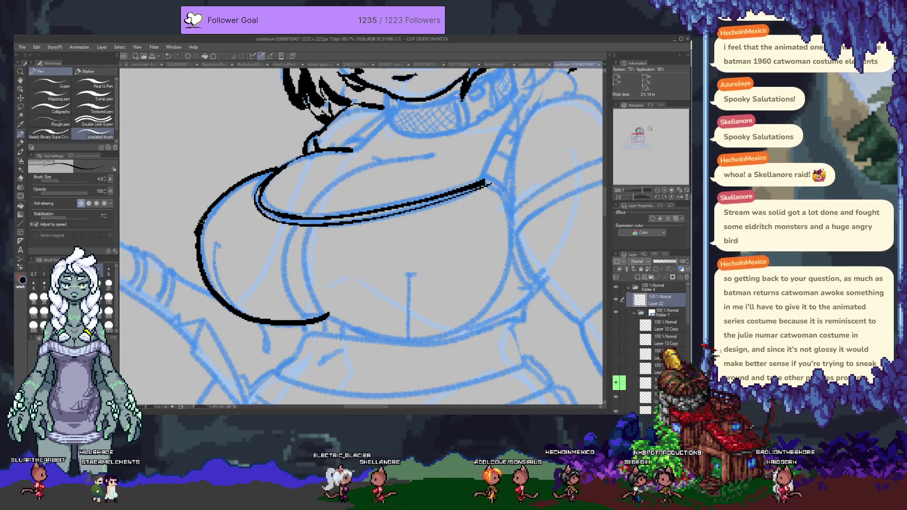
- Redraw the upper-left bust curve, stroke the shoulder strap up to the collar, and ink the collar's lower edge
{"action": "left_click_drag", "start_coordinate": [199, 260], "coordinate": [226, 194]}
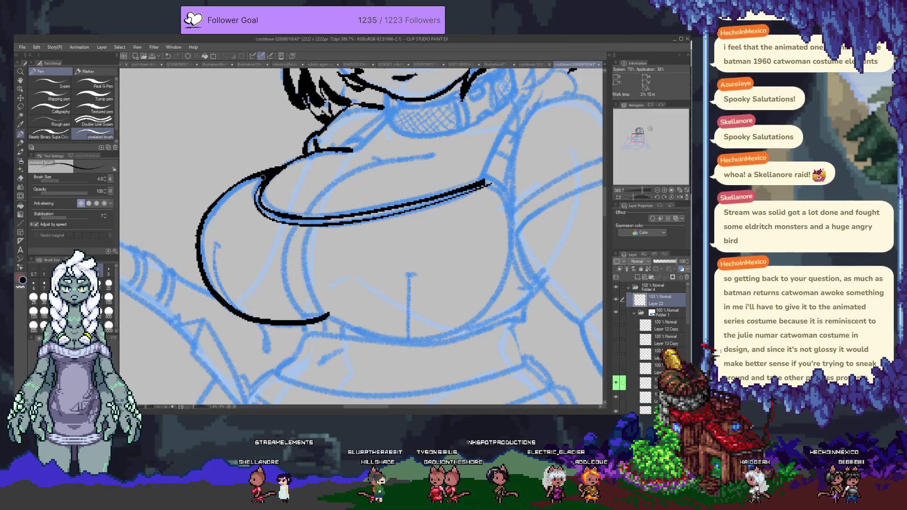
{"action": "left_click_drag", "start_coordinate": [239, 194], "coordinate": [179, 263]}
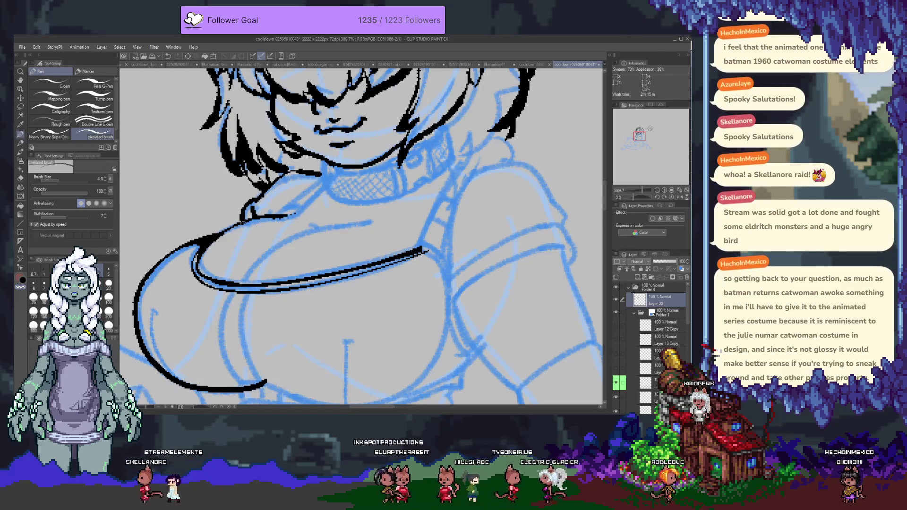
{"action": "left_click_drag", "start_coordinate": [255, 218], "coordinate": [303, 208]}
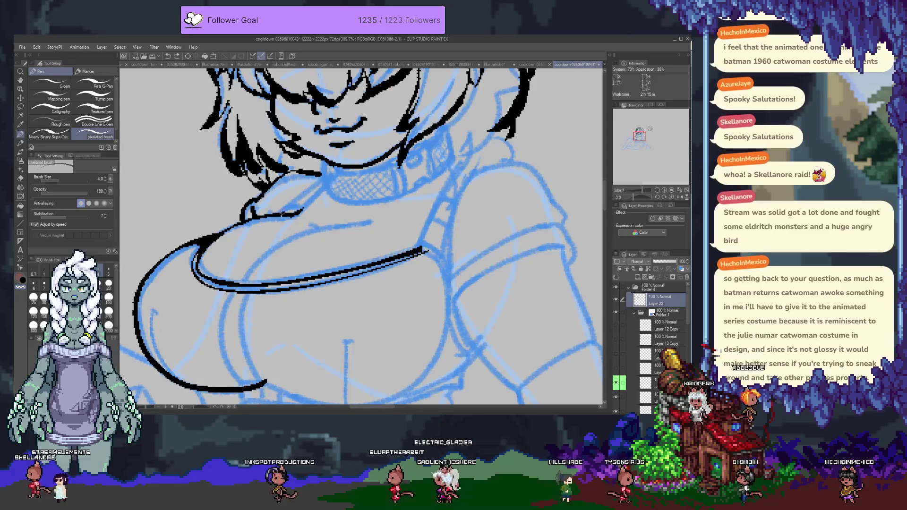
{"action": "left_click_drag", "start_coordinate": [282, 211], "coordinate": [333, 181]}
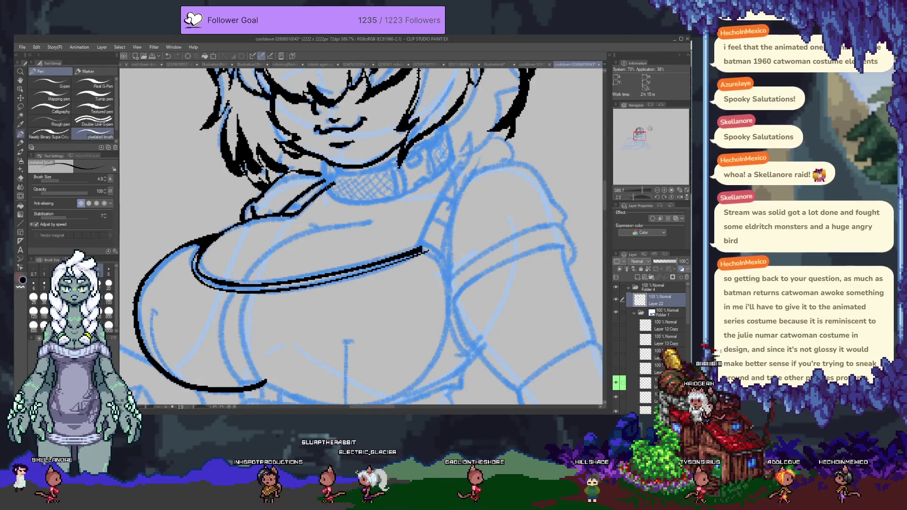
{"action": "left_click_drag", "start_coordinate": [291, 217], "coordinate": [306, 202]}
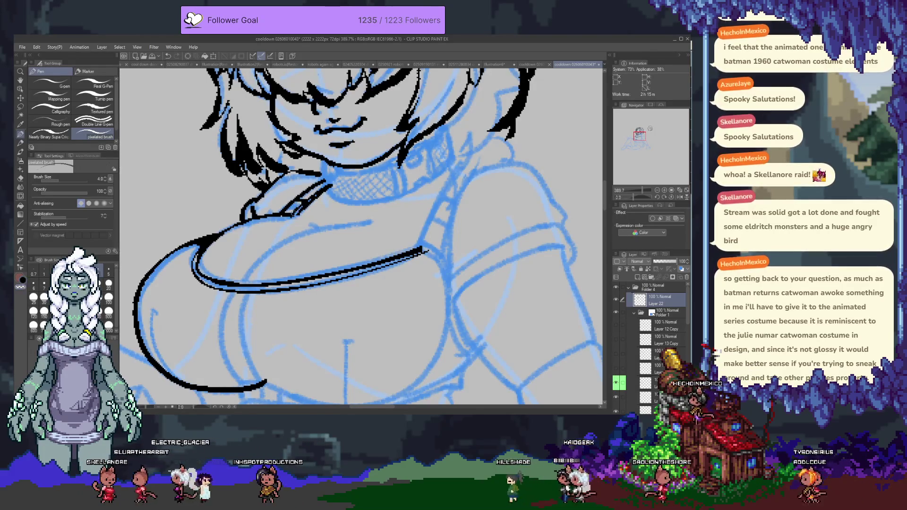
{"action": "left_click_drag", "start_coordinate": [293, 213], "coordinate": [330, 183]}
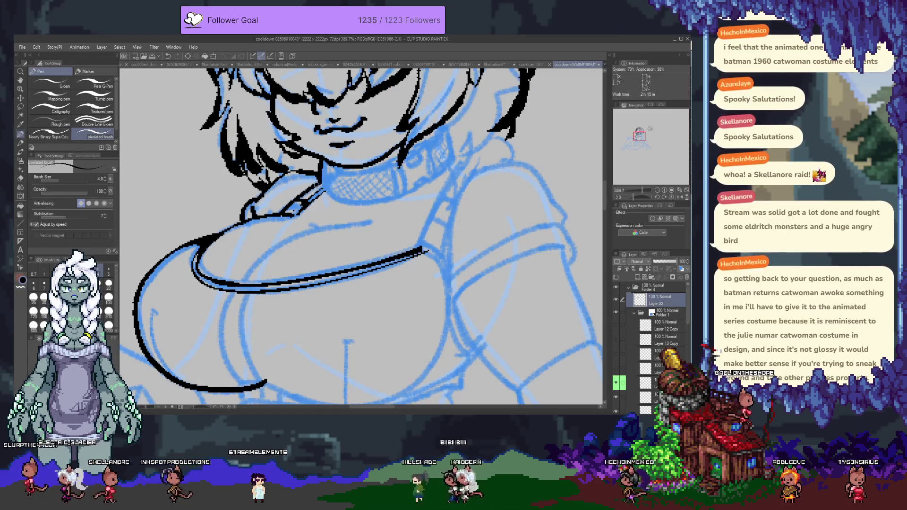
{"action": "left_click_drag", "start_coordinate": [322, 179], "coordinate": [413, 193]}
{"action": "key", "text": "ctrl+z"}
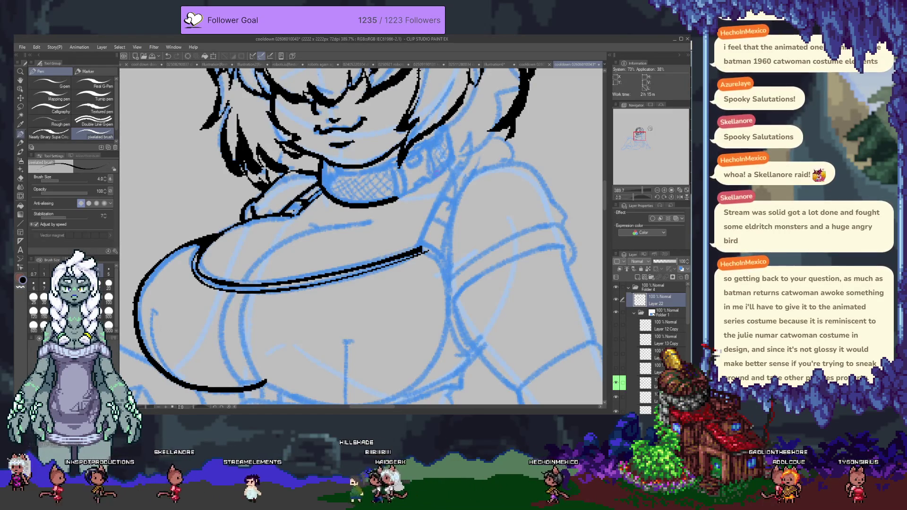
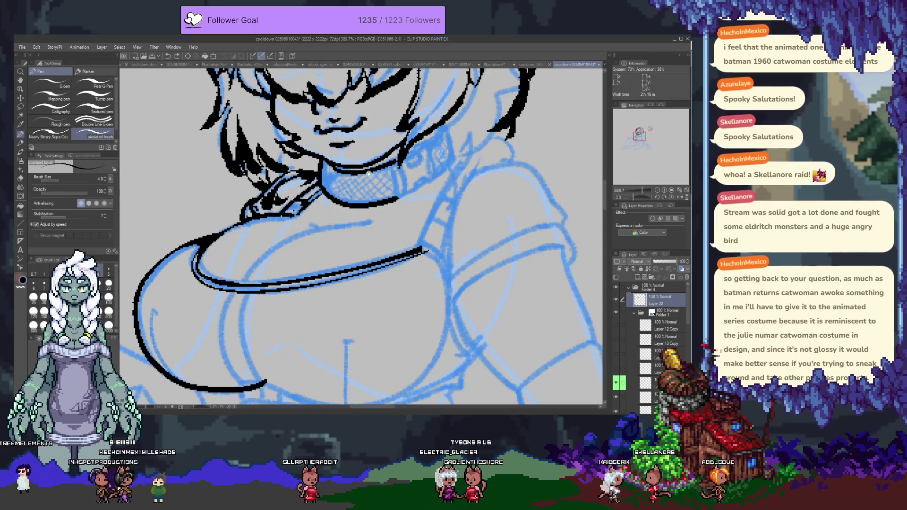
- Ink the inner left curve of the bust and mark the top of the cleavage line
{"action": "scroll", "coordinate": [369, 173], "scroll_direction": "up", "scroll_amount": 3}
{"action": "scroll", "coordinate": [272, 311], "scroll_direction": "down", "scroll_amount": 5}
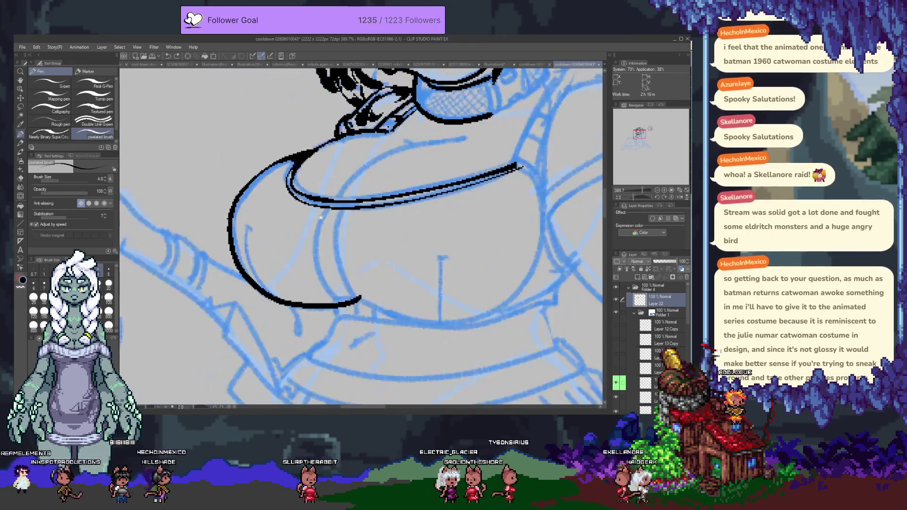
{"action": "scroll", "coordinate": [220, 201], "scroll_direction": "down", "scroll_amount": 1}
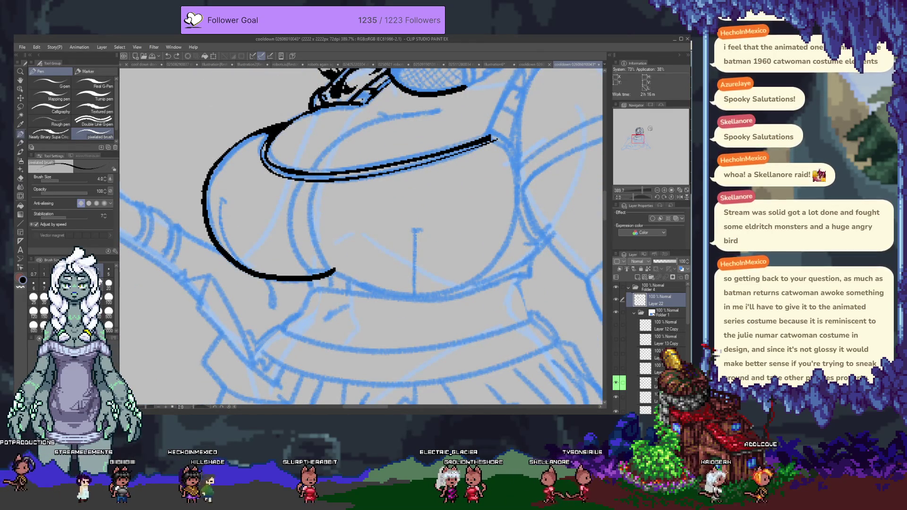
{"action": "left_click_drag", "start_coordinate": [218, 198], "coordinate": [225, 211]}
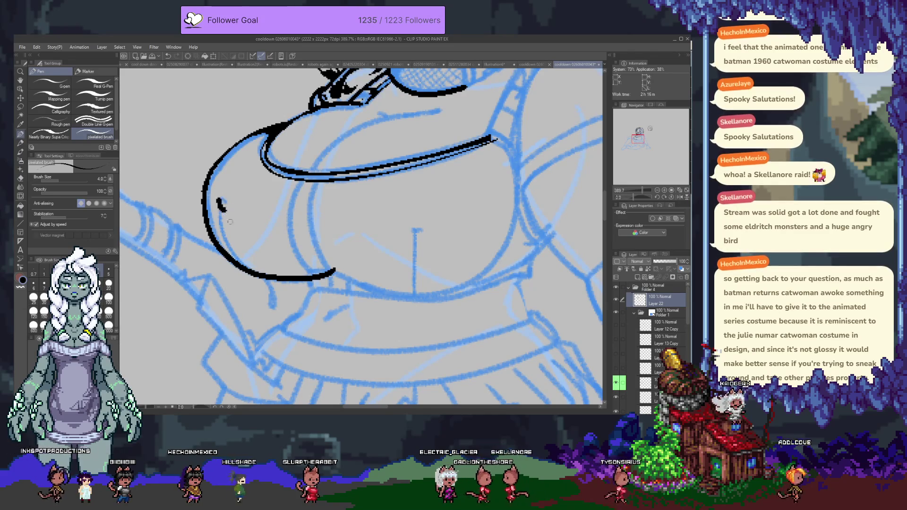
{"action": "key", "text": "ctrl+z"}
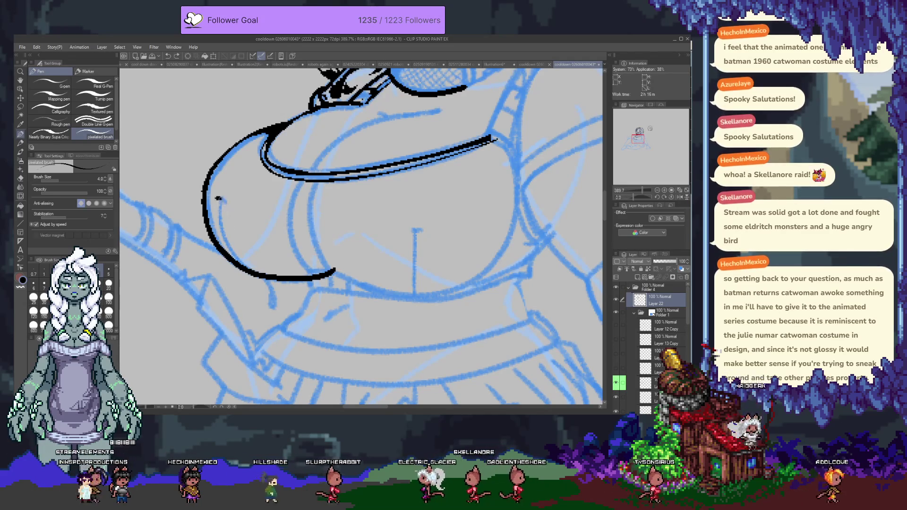
{"action": "left_click", "coordinate": [222, 201]}
{"action": "left_click_drag", "start_coordinate": [414, 230], "coordinate": [421, 230]}
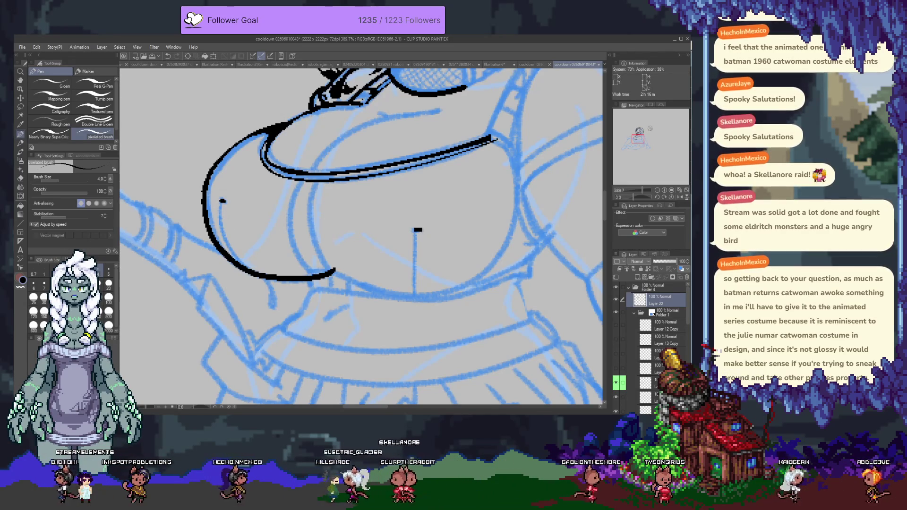
{"action": "left_click_drag", "start_coordinate": [221, 201], "coordinate": [260, 274]}
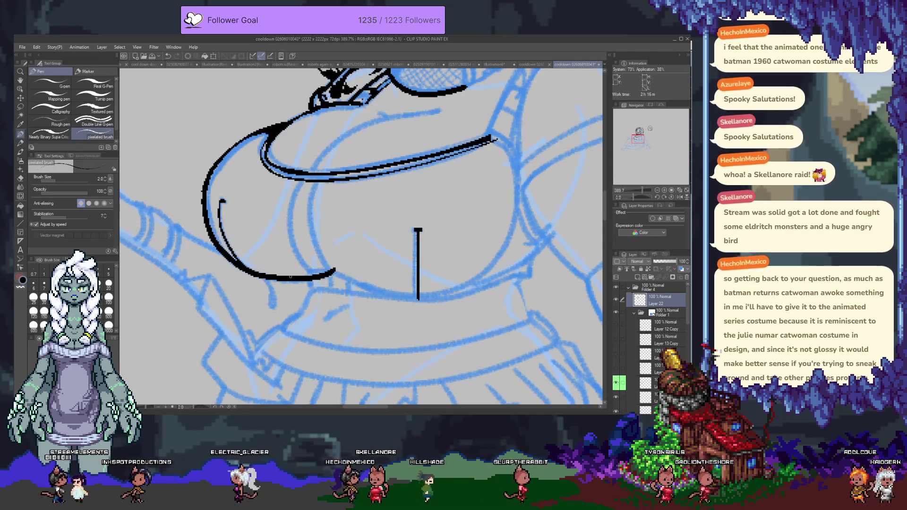
- Extend the lower bust outline to the right, undoing and retrying the right-side curve
{"action": "left_click_drag", "start_coordinate": [361, 236], "coordinate": [307, 219]}
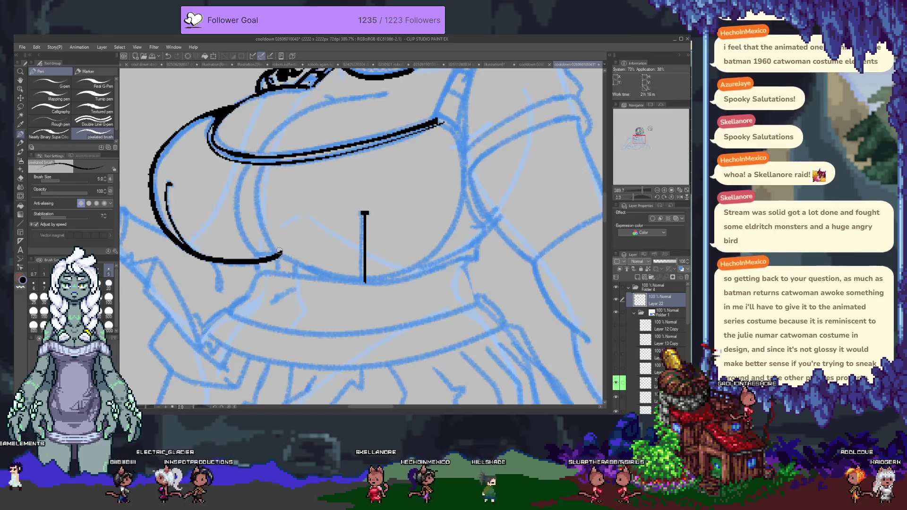
{"action": "mouse_move", "coordinate": [256, 255]}
{"action": "left_mouse_down"}
{"action": "mouse_move", "coordinate": [293, 265]}
{"action": "mouse_move", "coordinate": [478, 216]}
{"action": "left_mouse_up"}
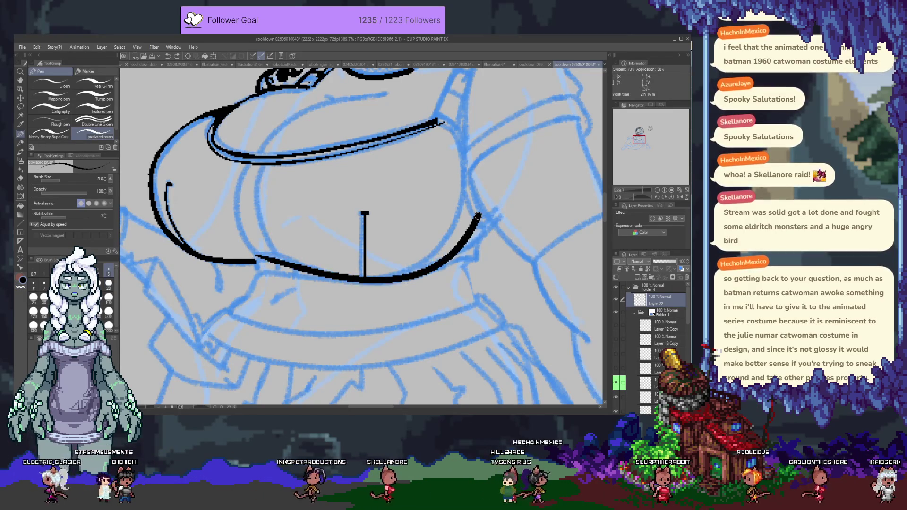
{"action": "key", "text": "ctrl+z"}
{"action": "key", "text": "ctrl+z"}
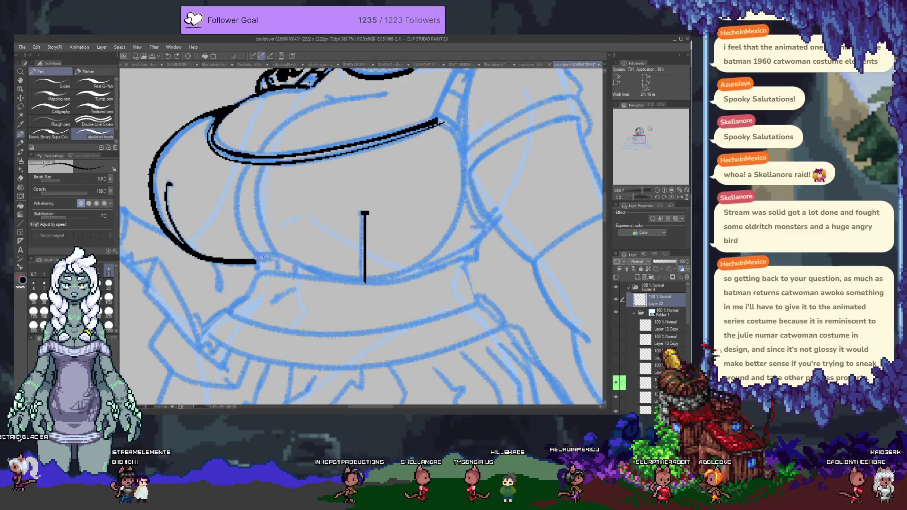
{"action": "left_click_drag", "start_coordinate": [387, 274], "coordinate": [441, 245]}
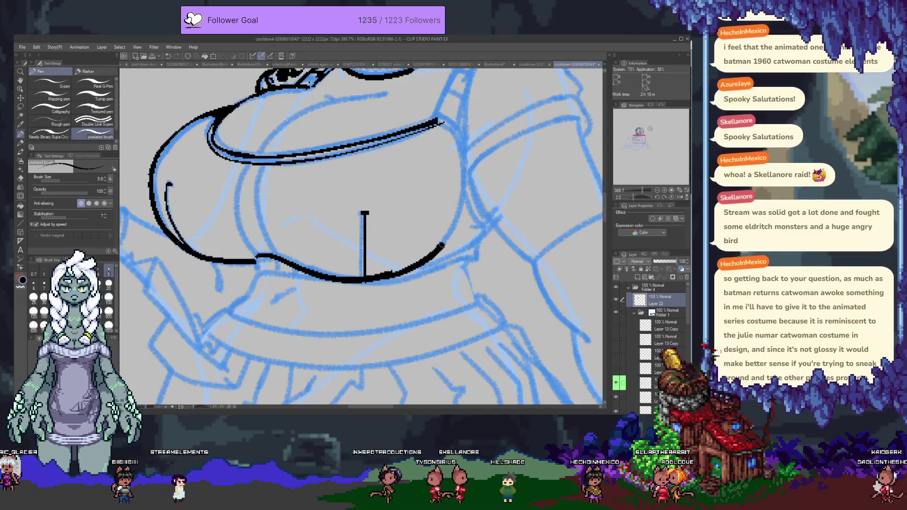
{"action": "key", "text": "ctrl+z"}
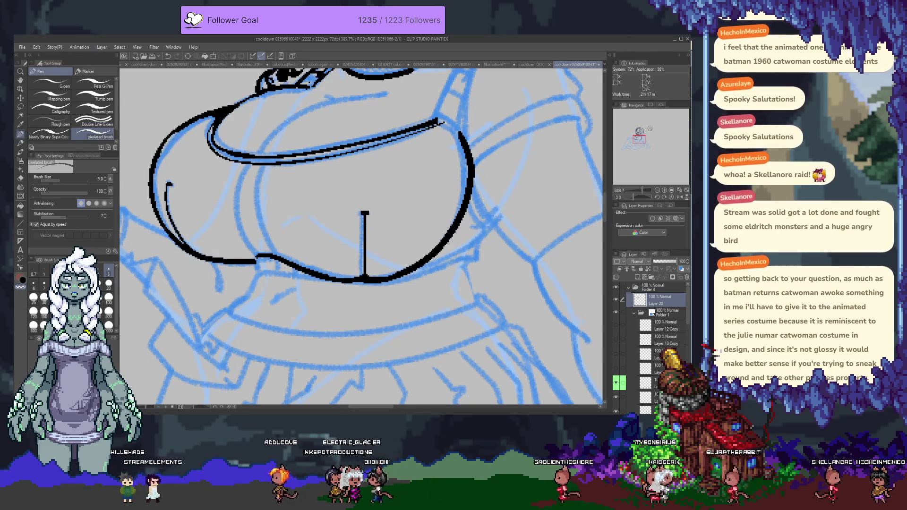
- Redraw the bust's left outline thicker, then ink the fold lines beneath at brush size 4
{"action": "key", "text": "ctrl+z"}
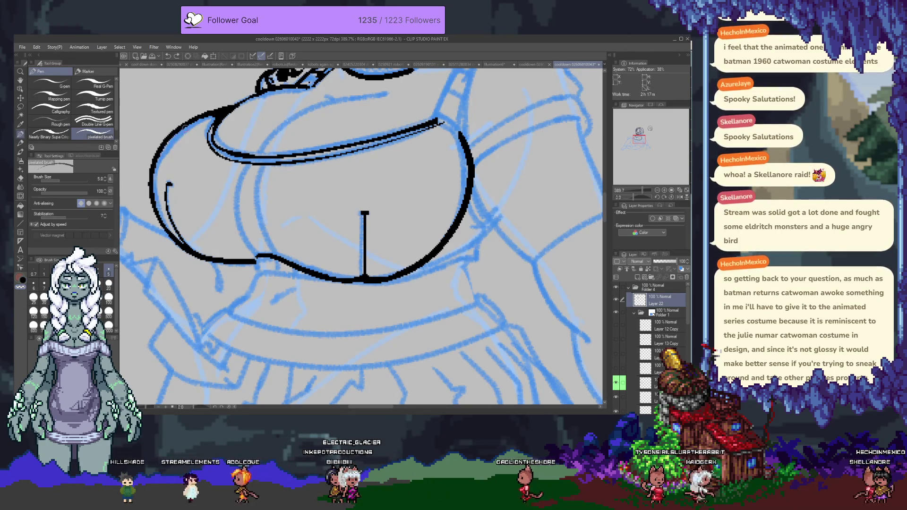
{"action": "left_click_drag", "start_coordinate": [163, 227], "coordinate": [176, 134]}
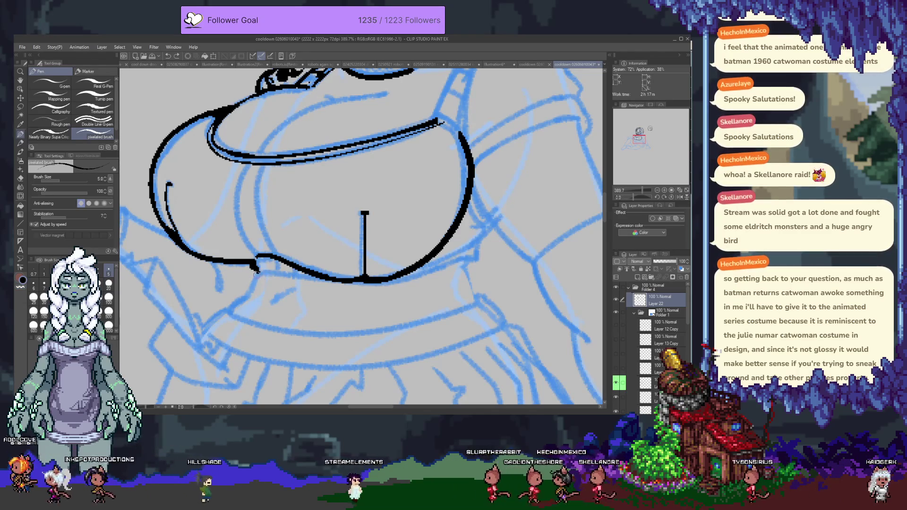
{"action": "key", "text": "bracketleft"}
{"action": "left_click_drag", "start_coordinate": [256, 273], "coordinate": [229, 310]}
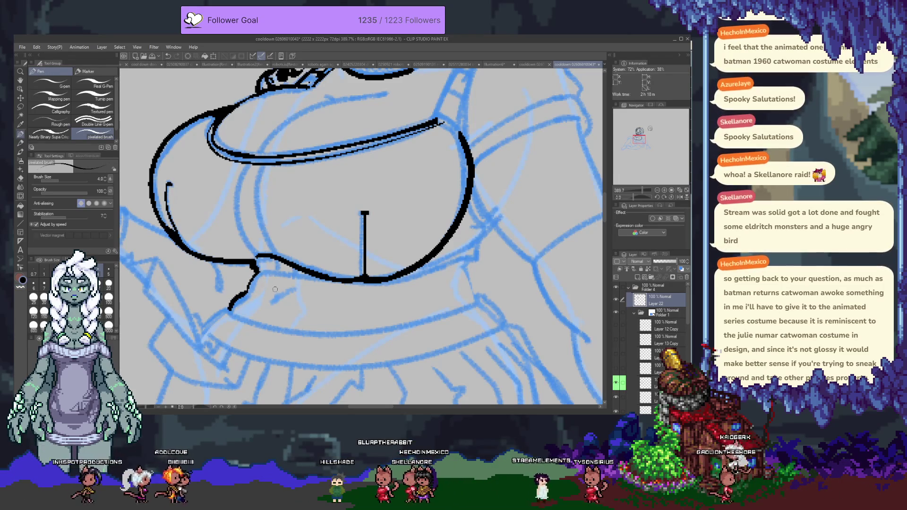
{"action": "mouse_move", "coordinate": [293, 286]}
{"action": "left_mouse_down"}
{"action": "mouse_move", "coordinate": [270, 303]}
{"action": "mouse_move", "coordinate": [299, 283]}
{"action": "left_mouse_up"}
{"action": "key", "text": "ctrl+z"}
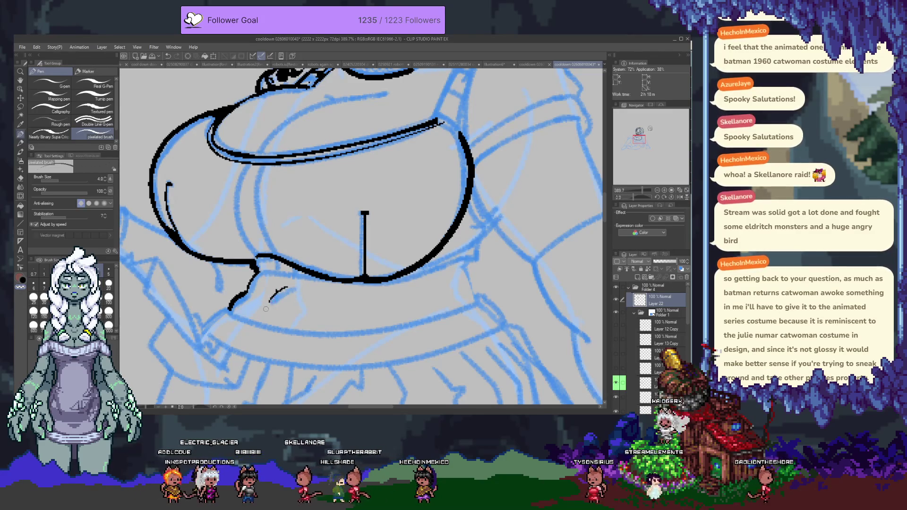
{"action": "left_click_drag", "start_coordinate": [469, 259], "coordinate": [452, 269]}
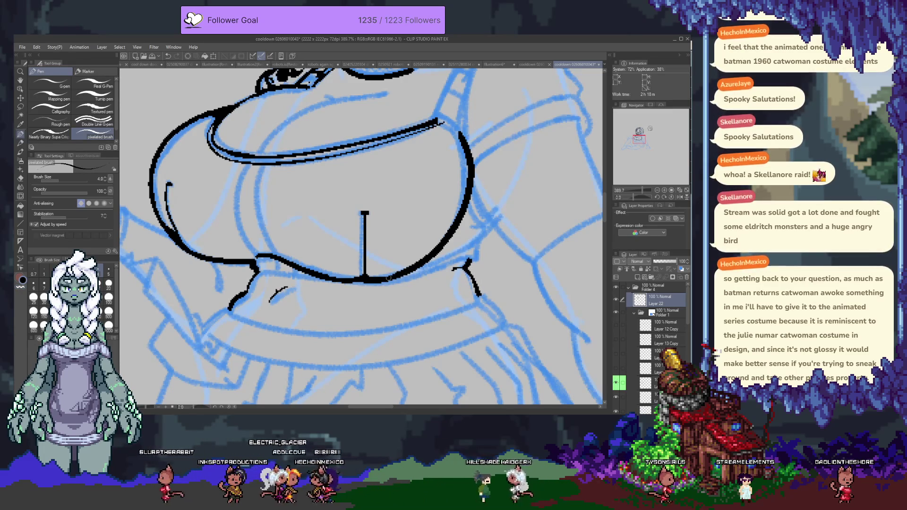
- Ink and double up the bust's right-side edge, including its upper part
{"action": "left_click_drag", "start_coordinate": [386, 280], "coordinate": [488, 230]}
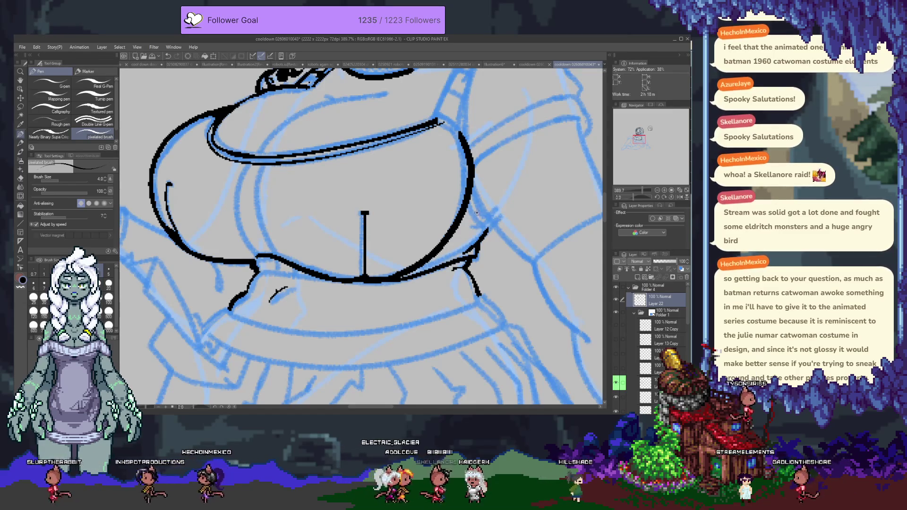
{"action": "left_click_drag", "start_coordinate": [486, 226], "coordinate": [472, 248]}
{"action": "left_click_drag", "start_coordinate": [469, 202], "coordinate": [485, 228]}
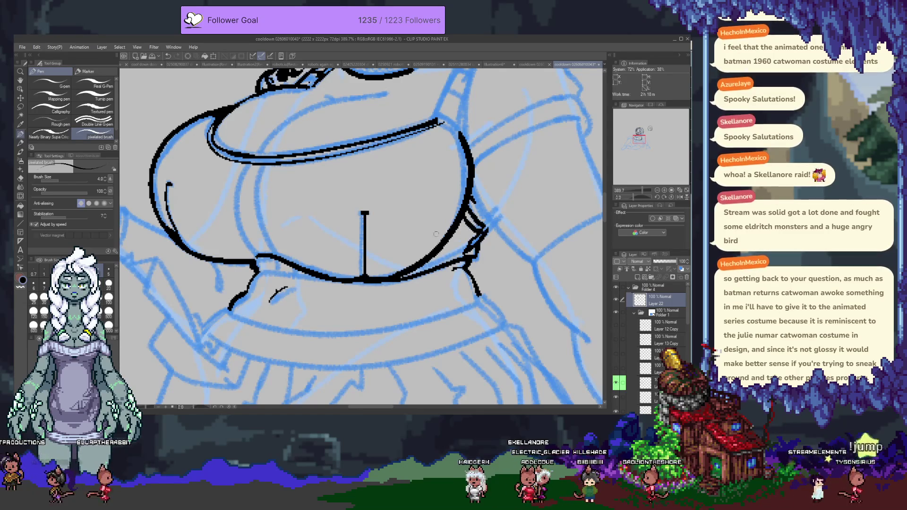
{"action": "left_click_drag", "start_coordinate": [436, 234], "coordinate": [350, 401]}
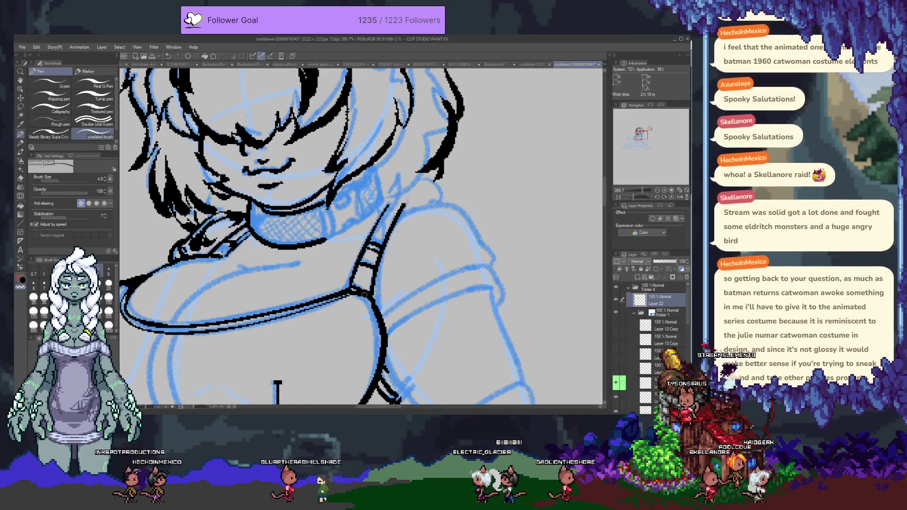
- Thicken the bust's right edge, then thin it and erase the stray stroke
{"action": "left_click_drag", "start_coordinate": [364, 293], "coordinate": [386, 188]}
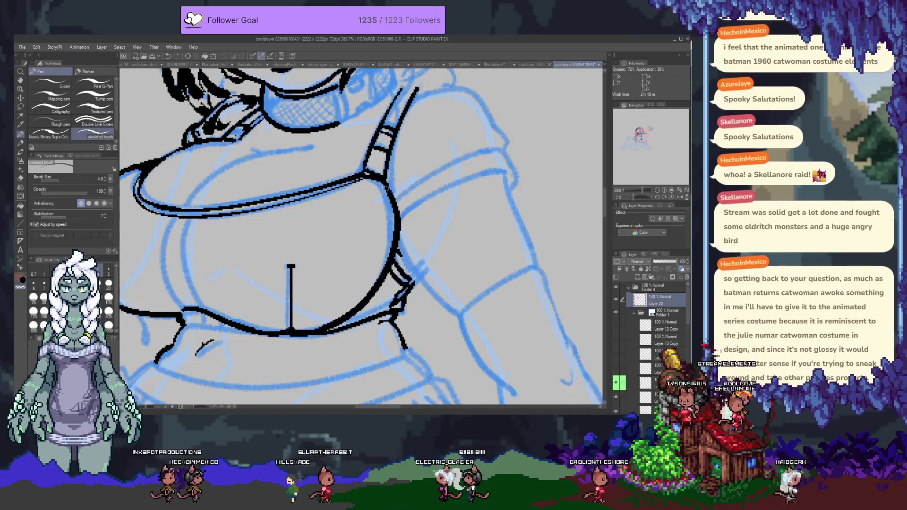
{"action": "key", "text": "x"}
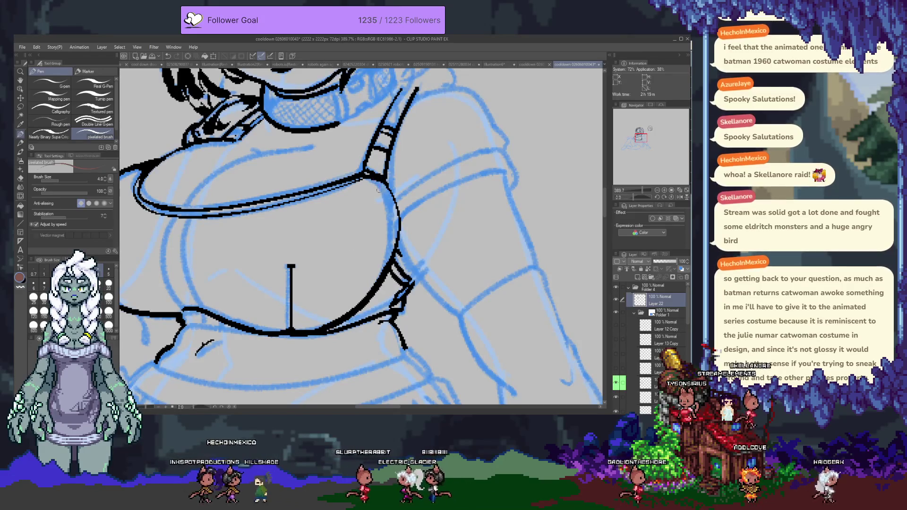
{"action": "left_click_drag", "start_coordinate": [387, 183], "coordinate": [400, 236]}
{"action": "key", "text": "x"}
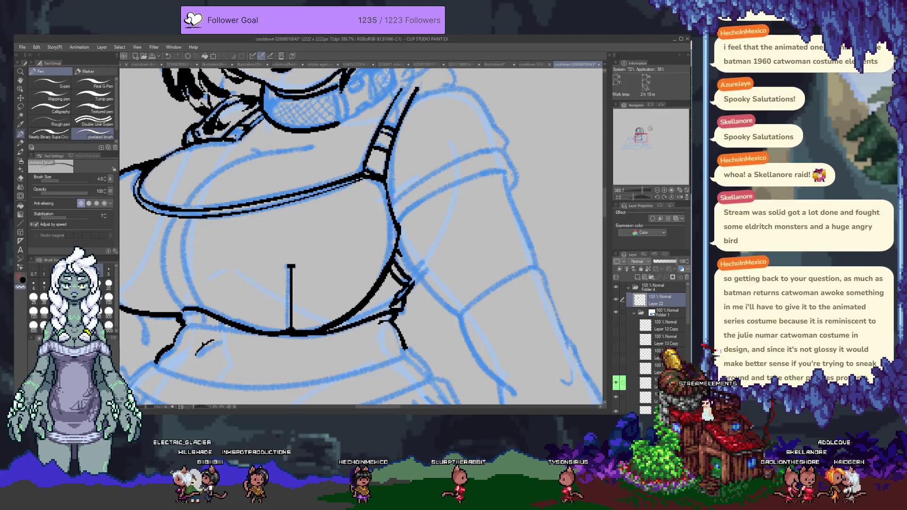
{"action": "mouse_move", "coordinate": [389, 200]}
{"action": "left_mouse_down"}
{"action": "mouse_move", "coordinate": [399, 228]}
{"action": "mouse_move", "coordinate": [395, 197]}
{"action": "left_mouse_up"}
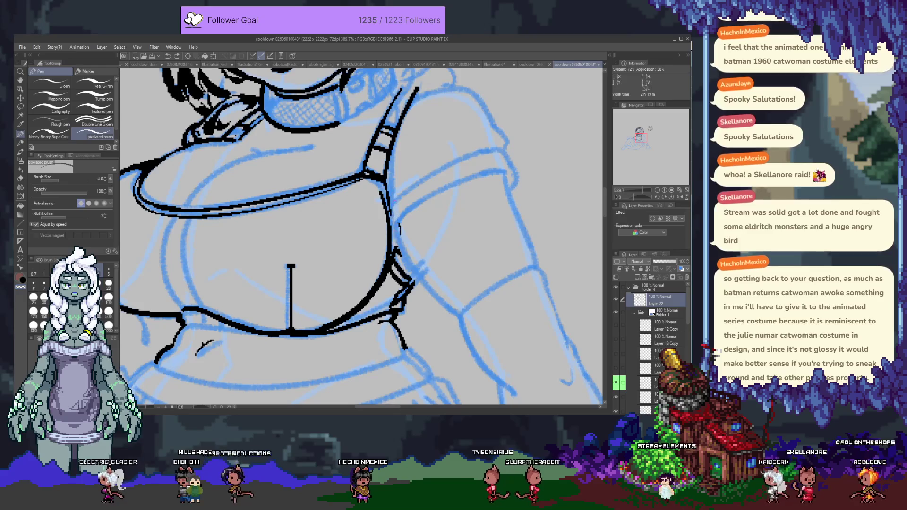
{"action": "mouse_move", "coordinate": [395, 202]}
{"action": "left_mouse_down"}
{"action": "mouse_move", "coordinate": [397, 240]}
{"action": "mouse_move", "coordinate": [495, 169]}
{"action": "left_mouse_up"}
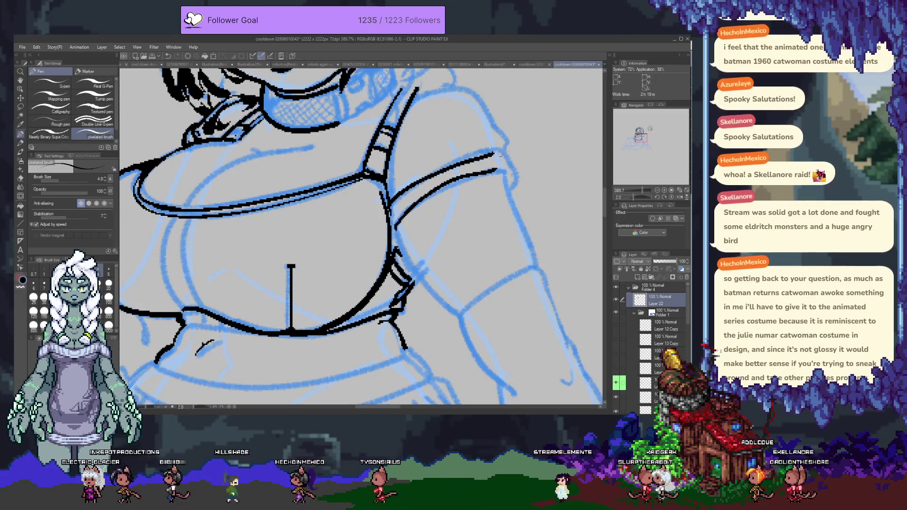
- Ink the curve running from the bust's right edge toward the arm
{"action": "left_click_drag", "start_coordinate": [391, 208], "coordinate": [498, 151]}
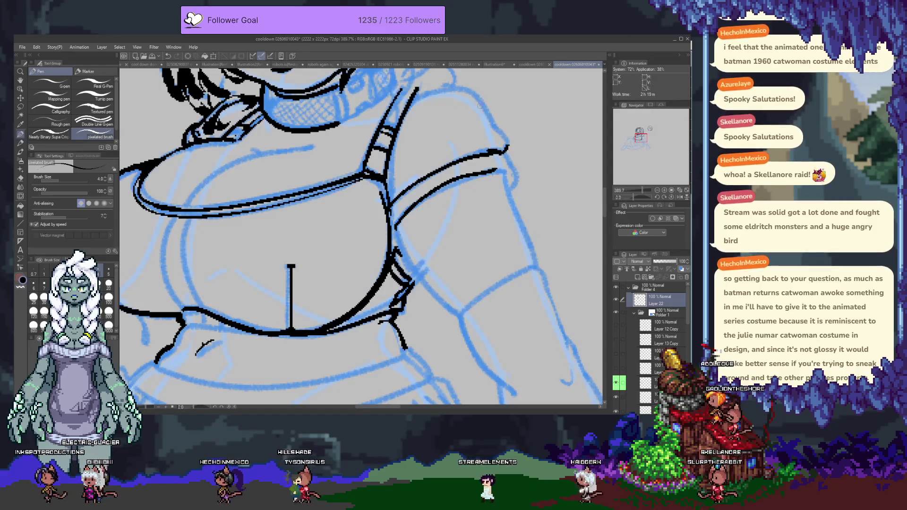
{"action": "left_click_drag", "start_coordinate": [417, 91], "coordinate": [399, 148]}
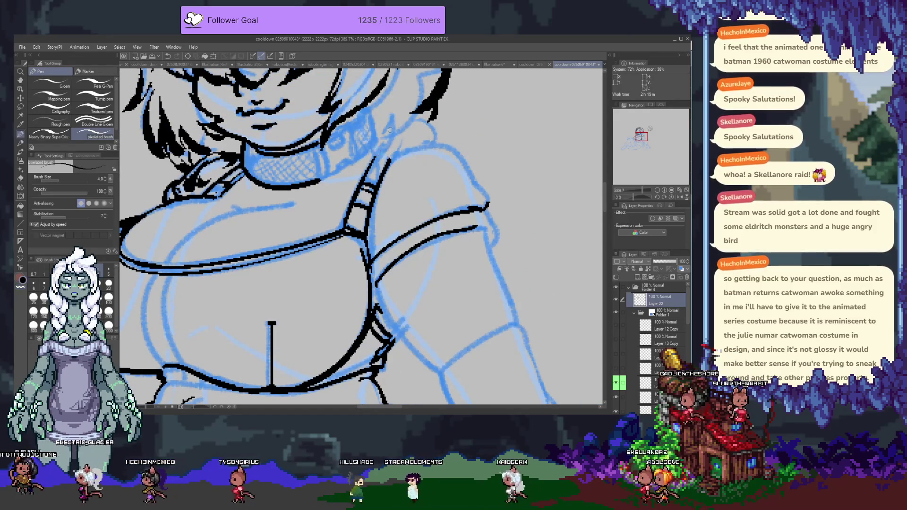
{"action": "left_click_drag", "start_coordinate": [390, 129], "coordinate": [386, 224]}
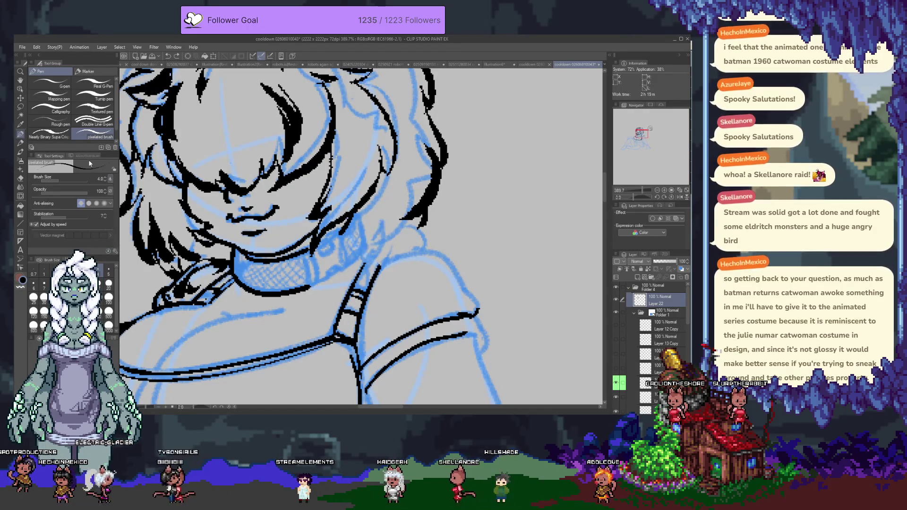
{"action": "left_click", "coordinate": [49, 133]}
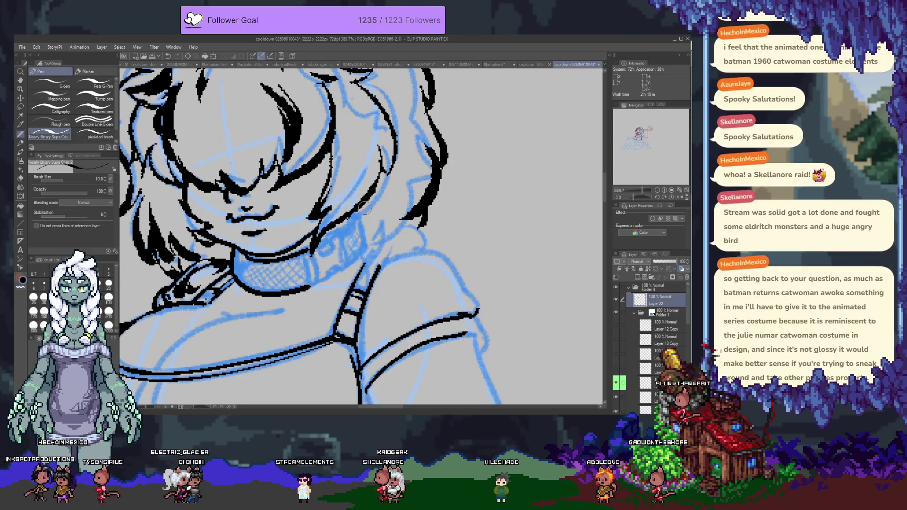
- Ink tapered strokes along the right hair edge at the neck, redrawing one at a steeper angle
{"action": "left_click_drag", "start_coordinate": [351, 216], "coordinate": [354, 228]}
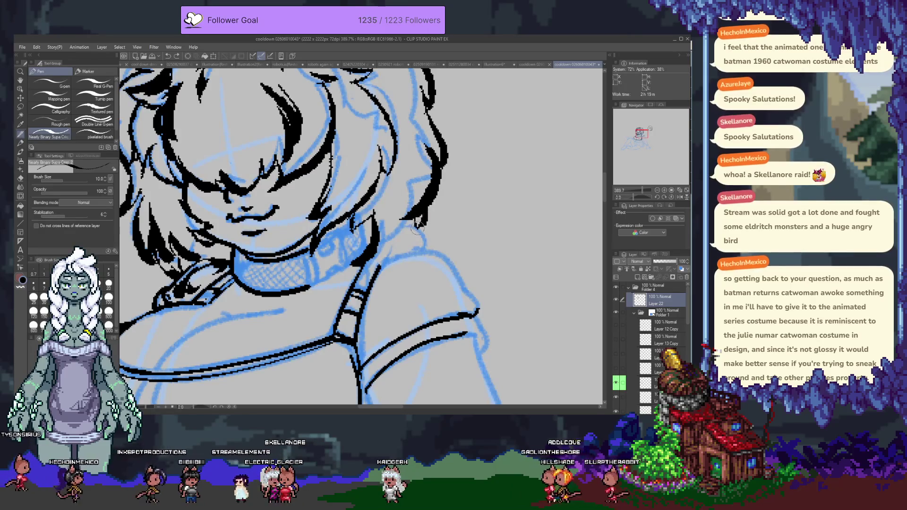
{"action": "left_click_drag", "start_coordinate": [424, 237], "coordinate": [380, 271]}
{"action": "key", "text": "ctrl+z"}
{"action": "mouse_move", "coordinate": [418, 240]}
{"action": "left_mouse_down"}
{"action": "mouse_move", "coordinate": [403, 269]}
{"action": "mouse_move", "coordinate": [381, 227]}
{"action": "left_mouse_up"}
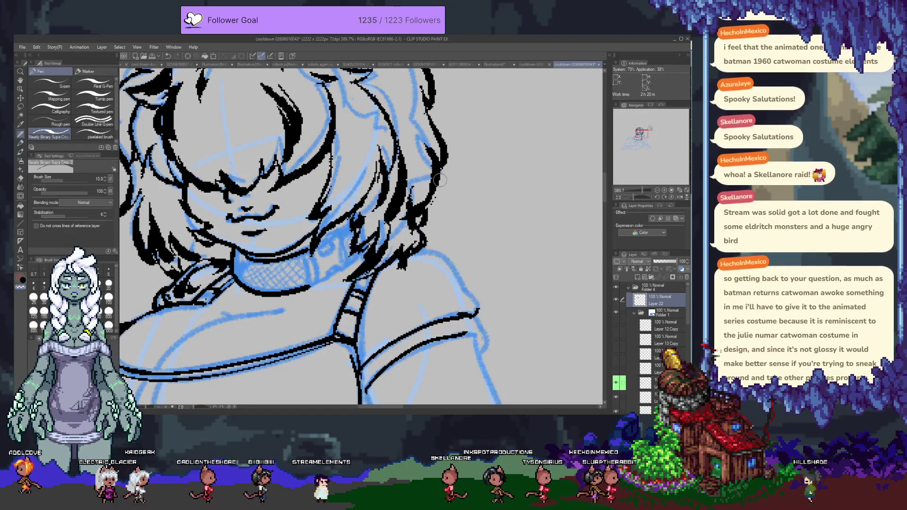
{"action": "left_click_drag", "start_coordinate": [409, 227], "coordinate": [482, 236]}
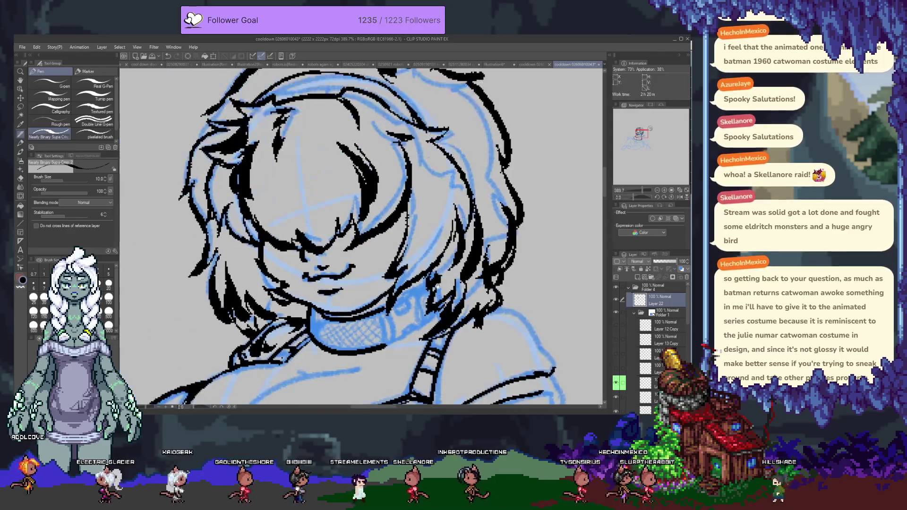
{"action": "scroll", "coordinate": [375, 128], "scroll_direction": "up", "scroll_amount": 3}
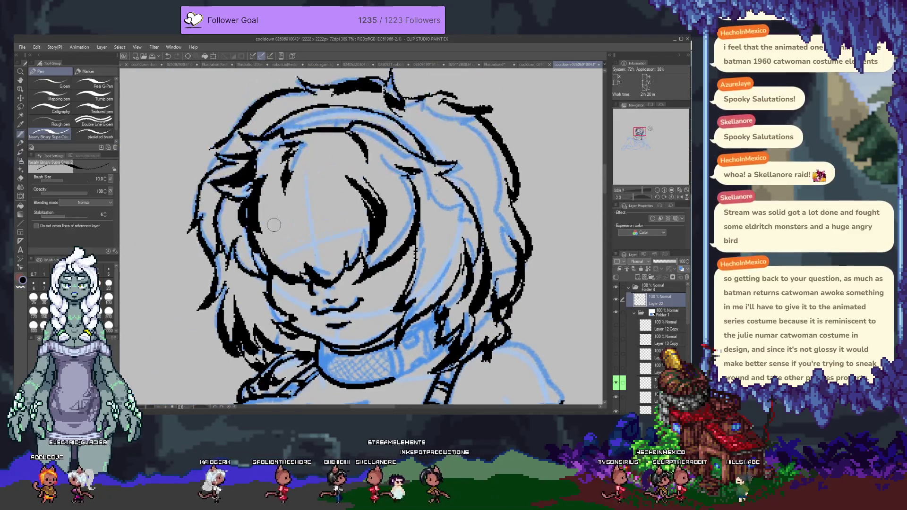
{"action": "left_click_drag", "start_coordinate": [289, 215], "coordinate": [302, 255]}
{"action": "left_click_drag", "start_coordinate": [324, 221], "coordinate": [337, 249]}
{"action": "left_click_drag", "start_coordinate": [361, 200], "coordinate": [336, 256]}
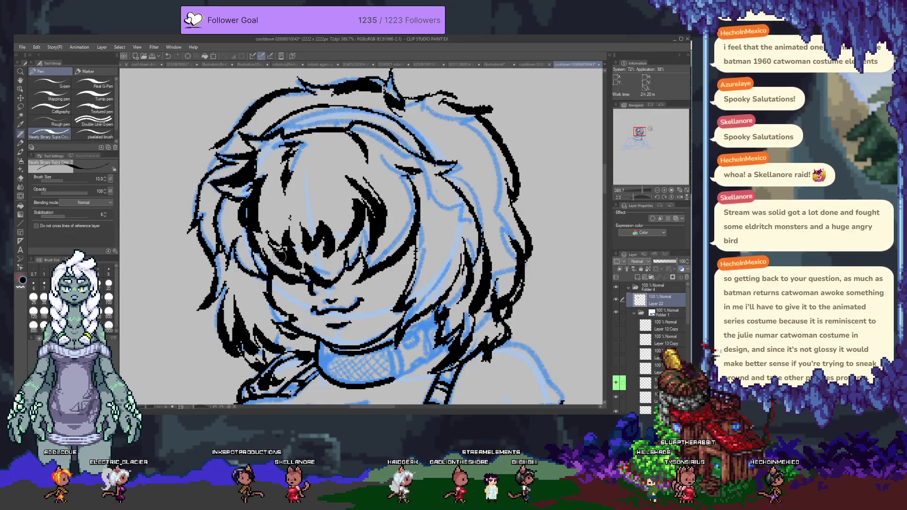
{"action": "left_click_drag", "start_coordinate": [289, 250], "coordinate": [278, 276]}
{"action": "mouse_move", "coordinate": [354, 238]}
{"action": "left_mouse_down"}
{"action": "mouse_move", "coordinate": [354, 267]}
{"action": "mouse_move", "coordinate": [369, 264]}
{"action": "mouse_move", "coordinate": [407, 222]}
{"action": "left_mouse_up"}
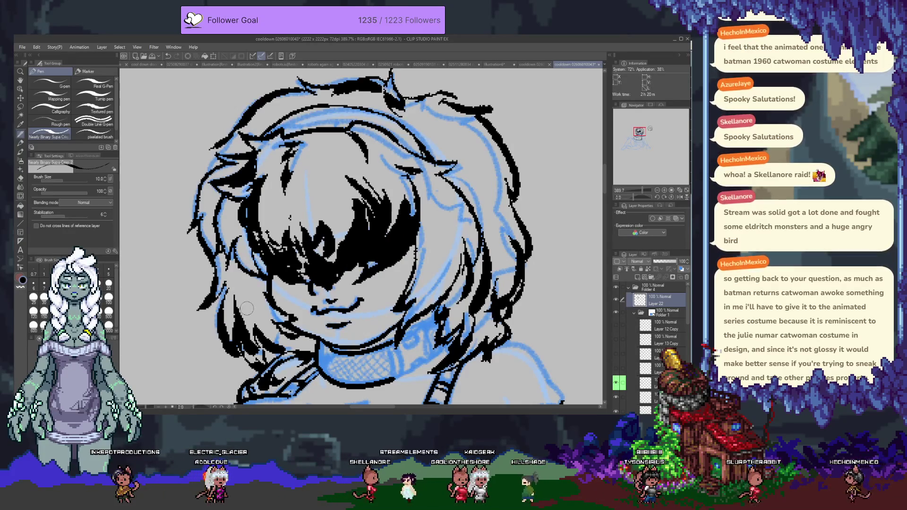
{"action": "left_click_drag", "start_coordinate": [263, 324], "coordinate": [266, 307]}
{"action": "left_click_drag", "start_coordinate": [366, 328], "coordinate": [342, 236]}
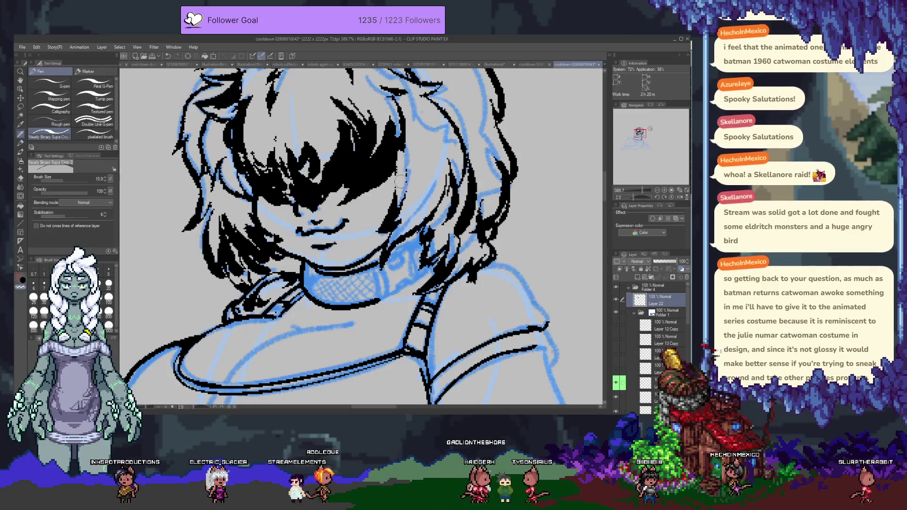
{"action": "left_click_drag", "start_coordinate": [411, 146], "coordinate": [419, 184]}
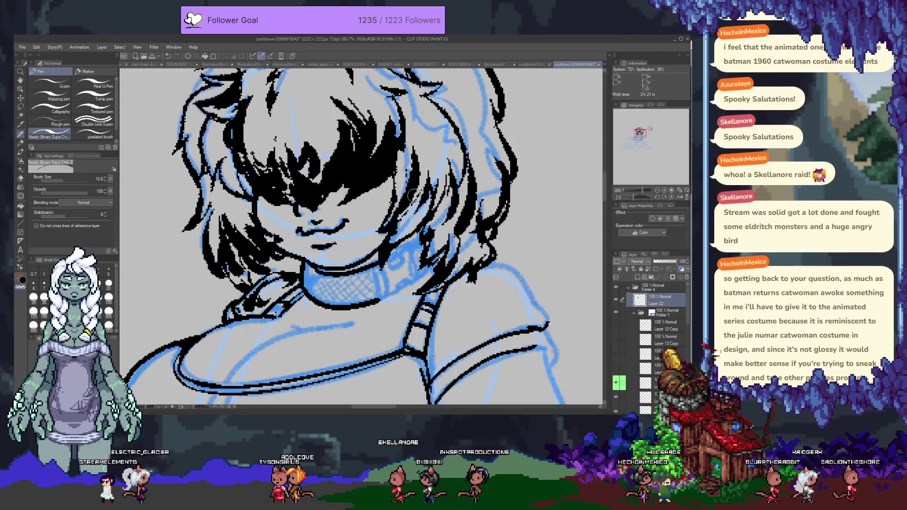
{"action": "left_click_drag", "start_coordinate": [426, 185], "coordinate": [392, 239]}
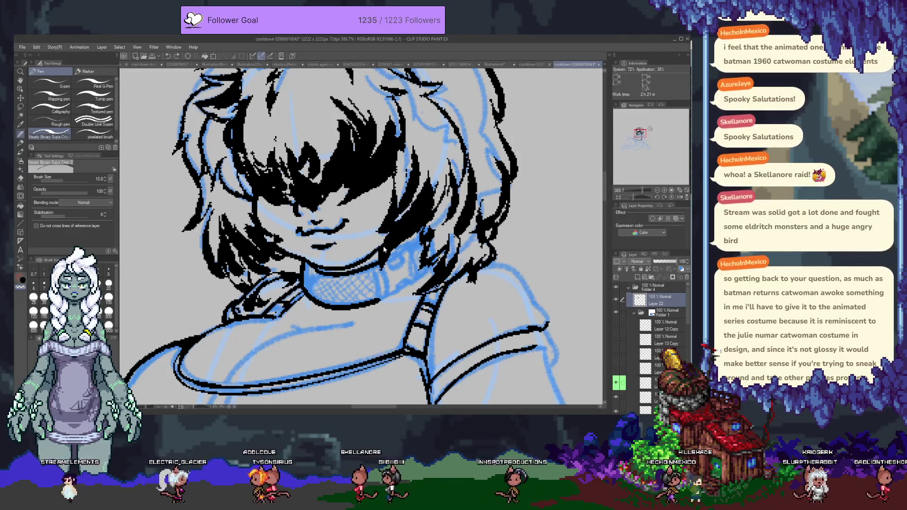
{"action": "left_click_drag", "start_coordinate": [295, 213], "coordinate": [333, 269]}
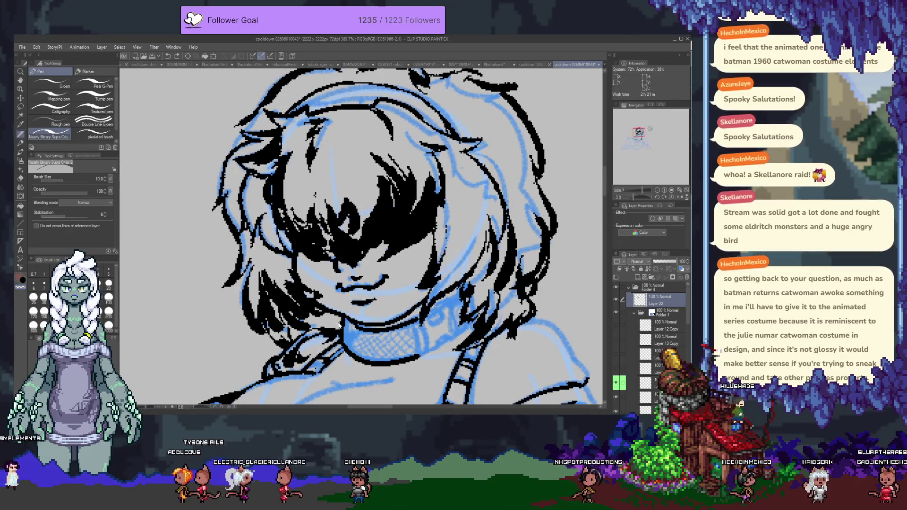
{"action": "key", "text": "ctrl+z"}
{"action": "key", "text": "ctrl+z"}
{"action": "key", "text": "ctrl+z"}
{"action": "key", "text": "ctrl+z"}
{"action": "key", "text": "ctrl+z"}
{"action": "key", "text": "ctrl+z"}
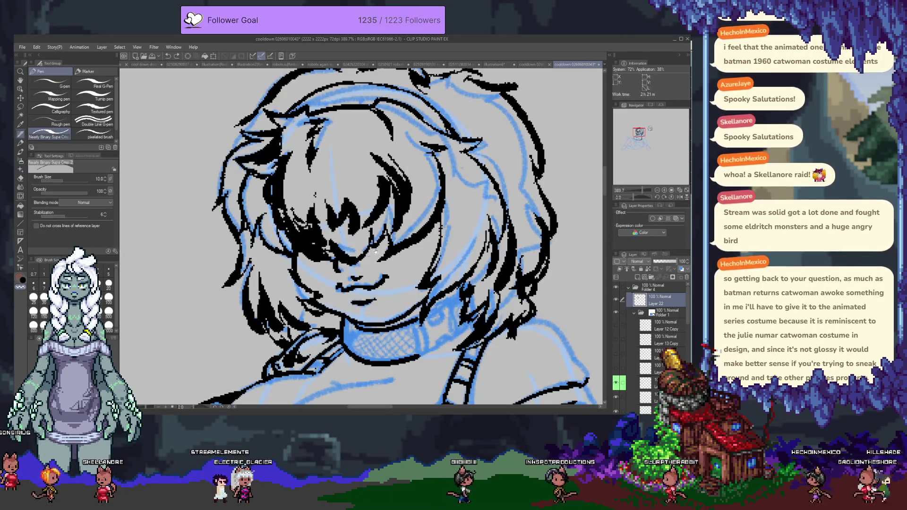
{"action": "scroll", "coordinate": [375, 251], "scroll_direction": "down", "scroll_amount": 2}
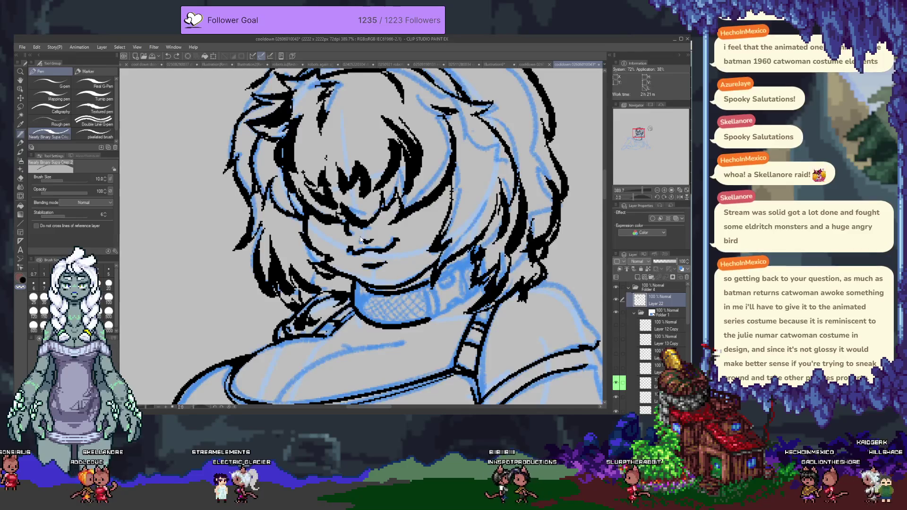
{"action": "key", "text": "ctrl+z"}
{"action": "key", "text": "ctrl+z"}
{"action": "key", "text": "ctrl+z"}
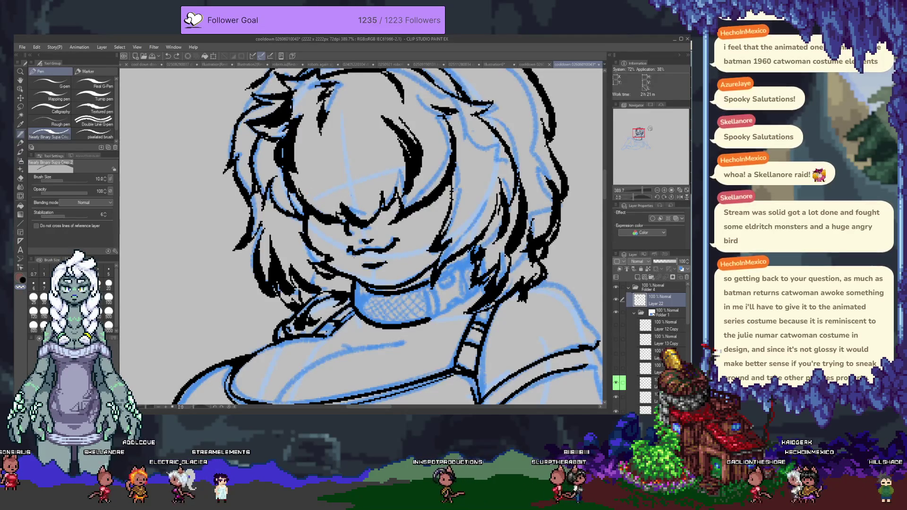
{"action": "scroll", "coordinate": [381, 207], "scroll_direction": "up", "scroll_amount": 2}
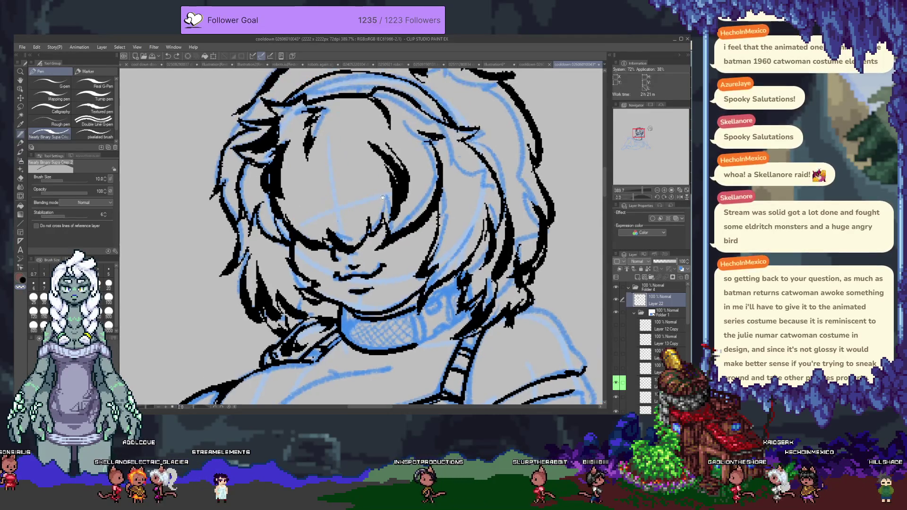
- Add a new raster layer above Layer 22 and ink black strands down across the fringe
{"action": "left_click", "coordinate": [639, 278]}
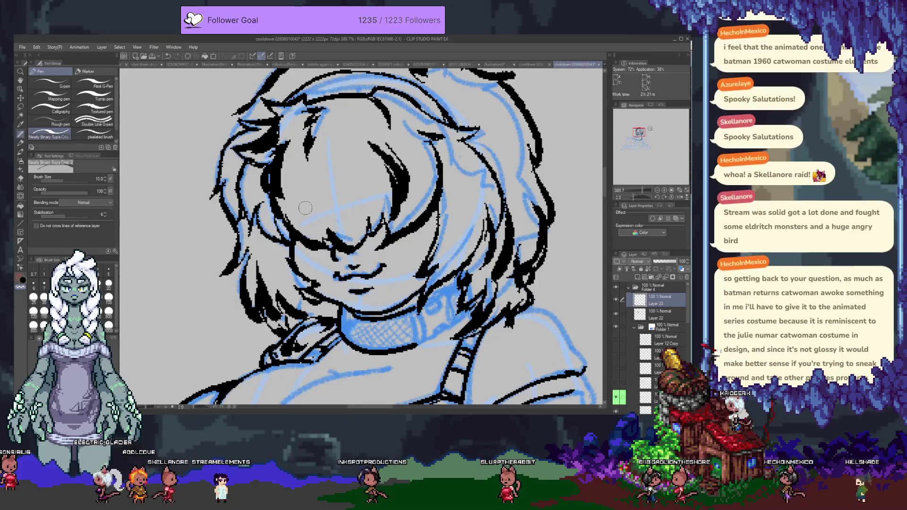
{"action": "left_click_drag", "start_coordinate": [278, 163], "coordinate": [320, 229]}
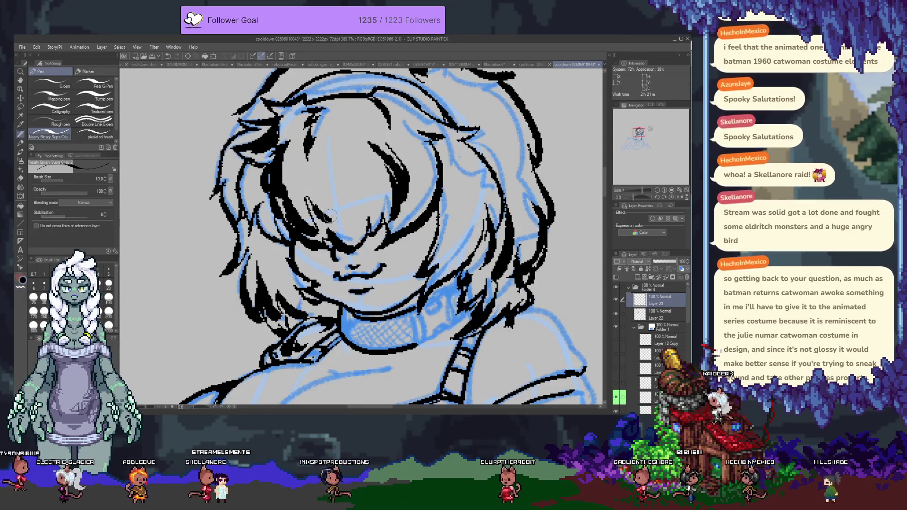
{"action": "left_click_drag", "start_coordinate": [290, 166], "coordinate": [308, 221]}
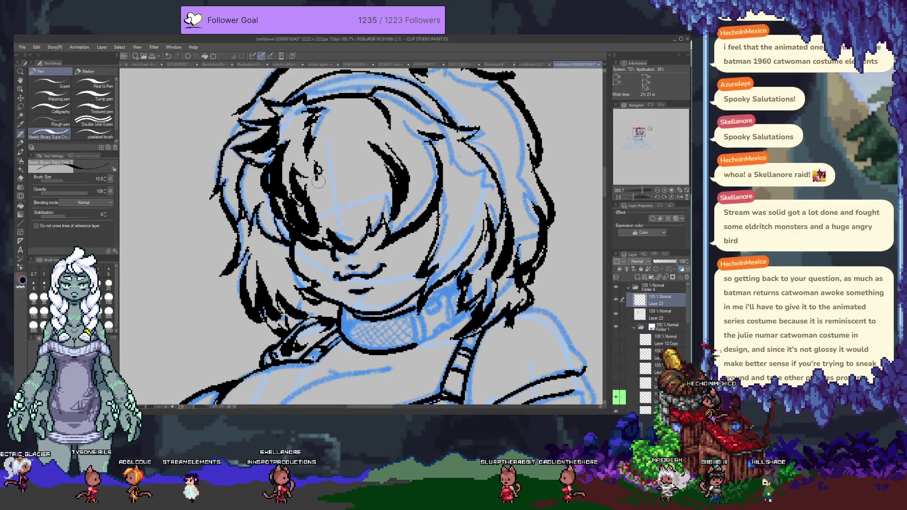
{"action": "left_click_drag", "start_coordinate": [315, 170], "coordinate": [334, 234]}
{"action": "mouse_move", "coordinate": [336, 183]}
{"action": "left_mouse_down"}
{"action": "mouse_move", "coordinate": [353, 233]}
{"action": "mouse_move", "coordinate": [383, 169]}
{"action": "mouse_move", "coordinate": [413, 218]}
{"action": "left_mouse_up"}
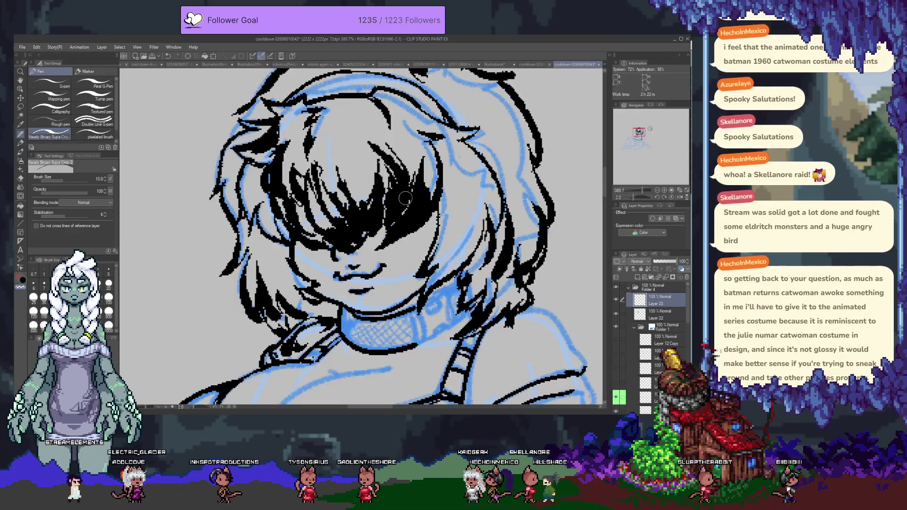
{"action": "key", "text": "ctrl+z"}
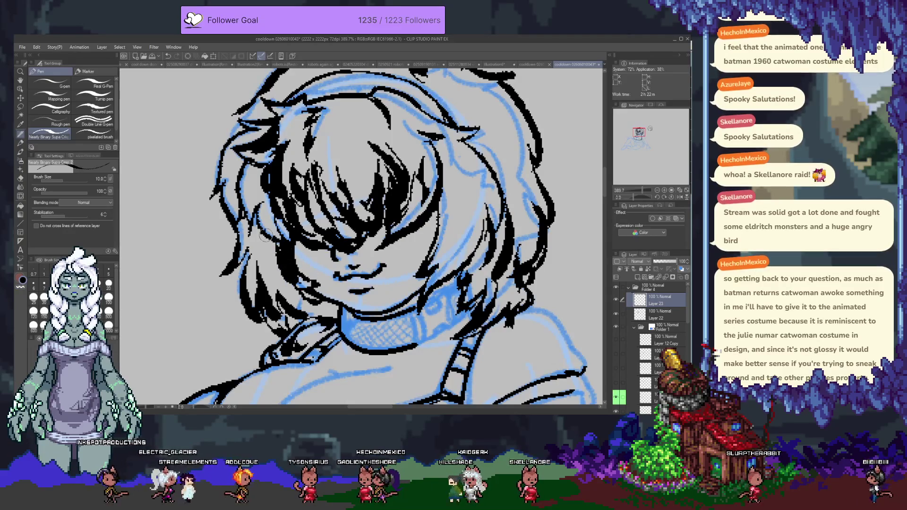
- Shade the left and right sides of the hair with black strands, undoing overly dense strokes
{"action": "left_click_drag", "start_coordinate": [265, 237], "coordinate": [285, 288]}
{"action": "mouse_move", "coordinate": [268, 214]}
{"action": "left_mouse_down"}
{"action": "mouse_move", "coordinate": [252, 291]}
{"action": "mouse_move", "coordinate": [317, 300]}
{"action": "left_mouse_up"}
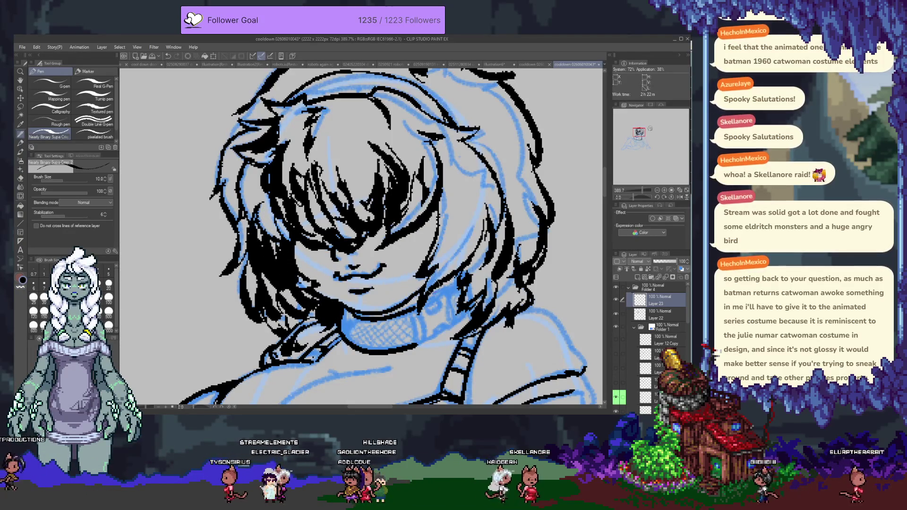
{"action": "left_click_drag", "start_coordinate": [470, 229], "coordinate": [430, 290]}
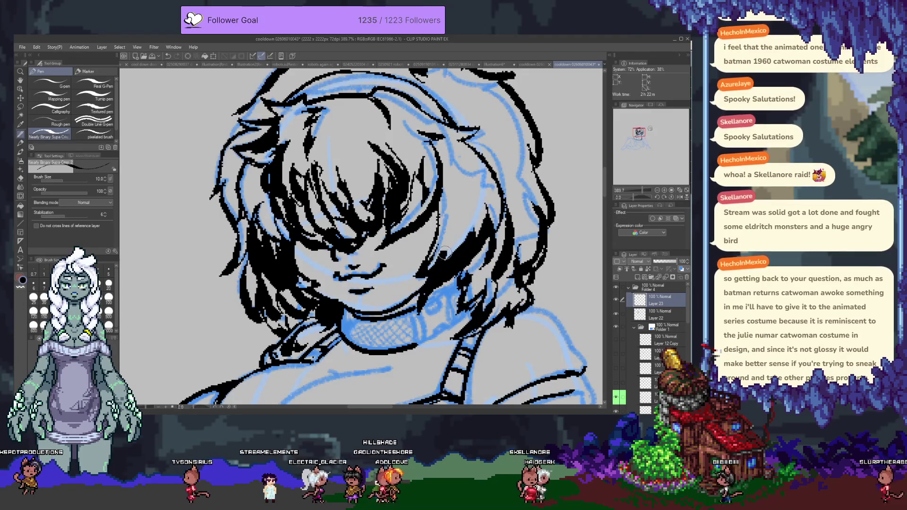
{"action": "left_click_drag", "start_coordinate": [465, 208], "coordinate": [428, 269]}
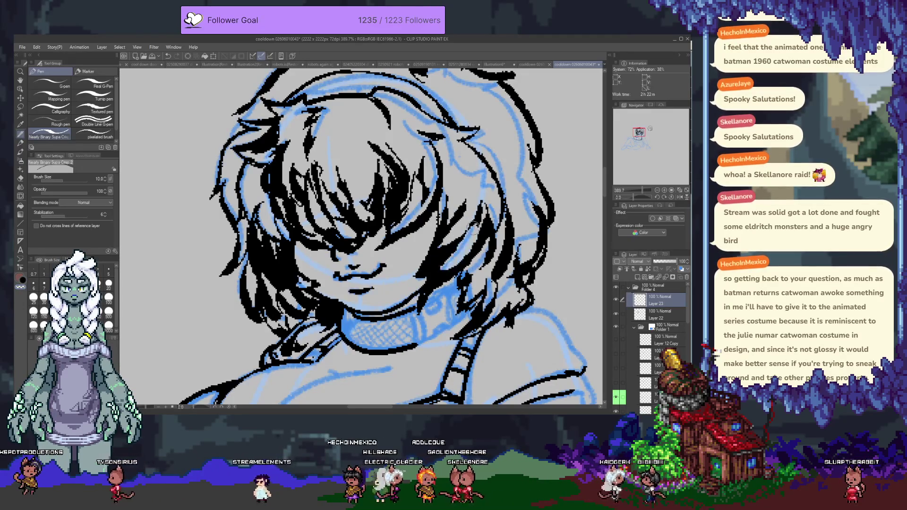
{"action": "left_click_drag", "start_coordinate": [450, 263], "coordinate": [473, 222]}
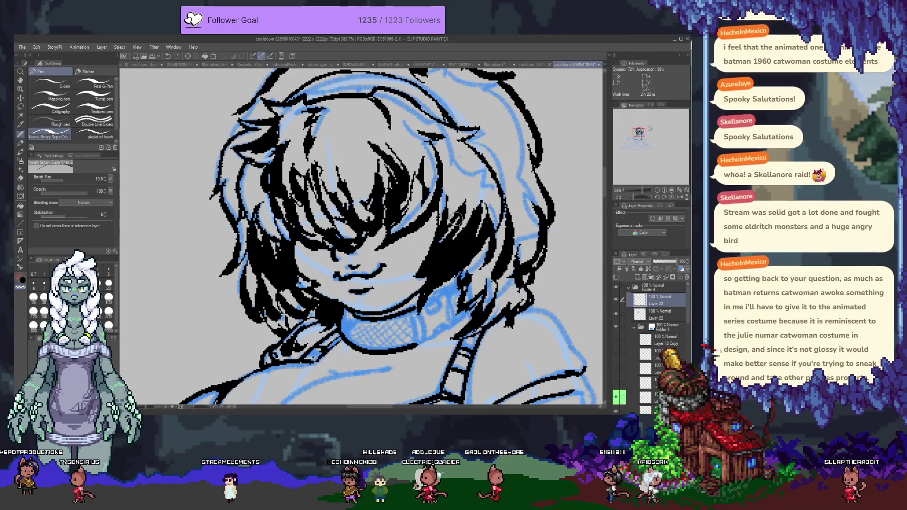
{"action": "key", "text": "ctrl+z"}
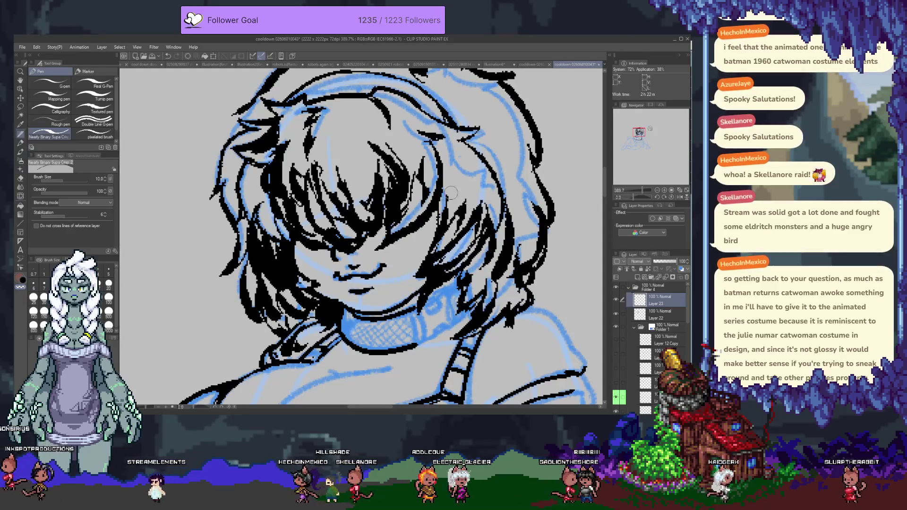
{"action": "mouse_move", "coordinate": [461, 179]}
{"action": "left_mouse_down"}
{"action": "mouse_move", "coordinate": [443, 217]}
{"action": "mouse_move", "coordinate": [472, 224]}
{"action": "mouse_move", "coordinate": [451, 239]}
{"action": "left_mouse_up"}
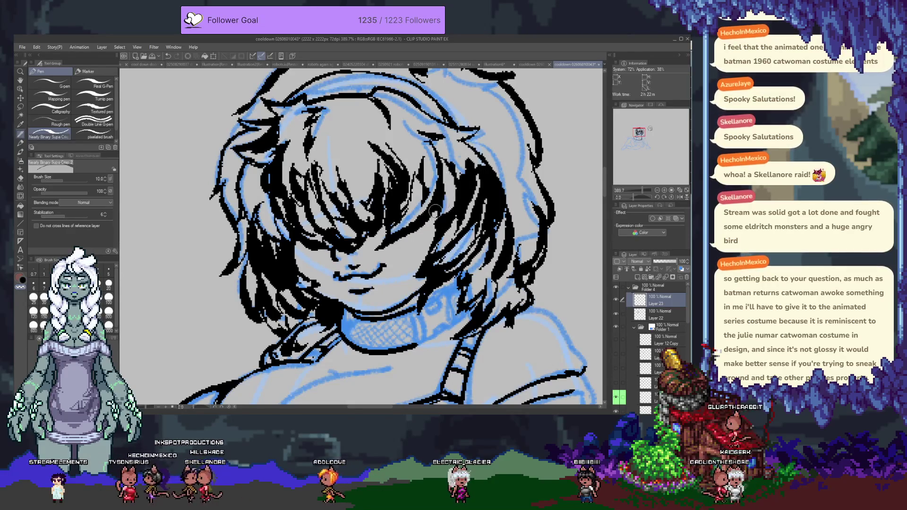
{"action": "key", "text": "ctrl+z"}
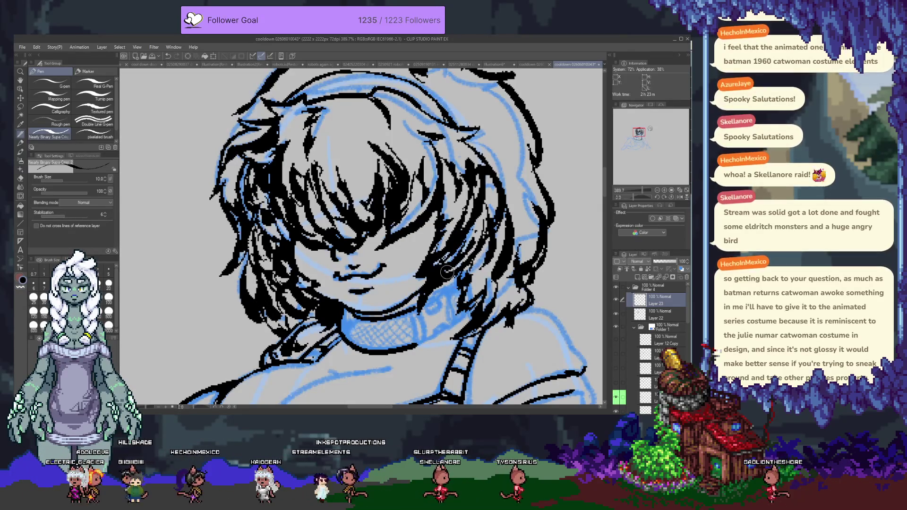
- Add black strands at the top centre and left of the fringe, keeping the last stroke
{"action": "left_click_drag", "start_coordinate": [347, 122], "coordinate": [364, 158]}
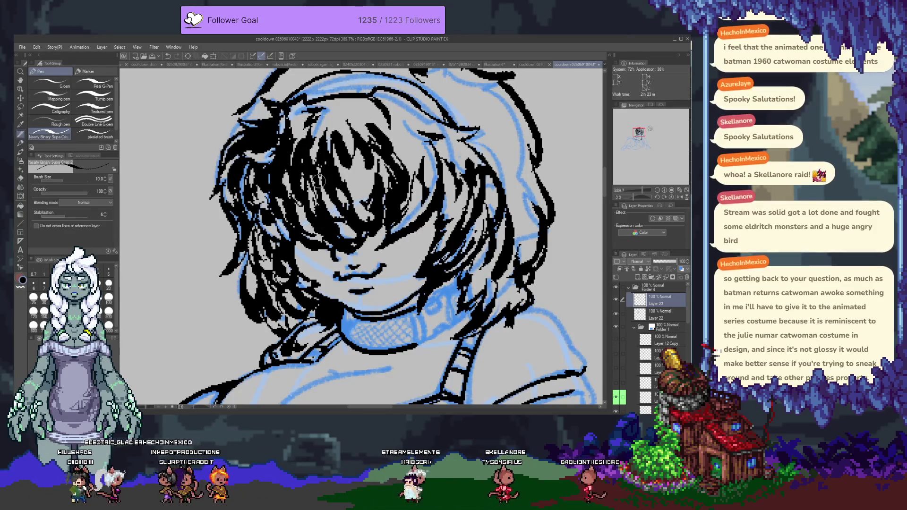
{"action": "left_click_drag", "start_coordinate": [326, 233], "coordinate": [298, 208]}
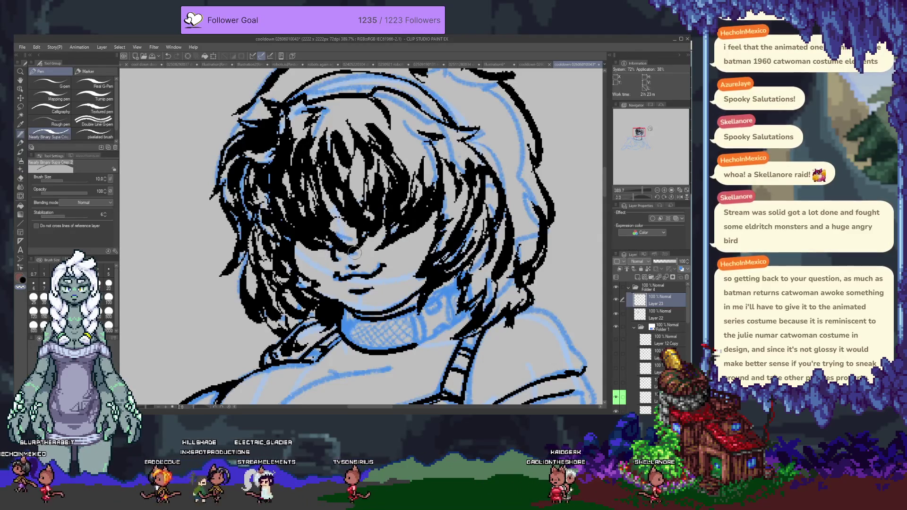
{"action": "key", "text": "ctrl+z"}
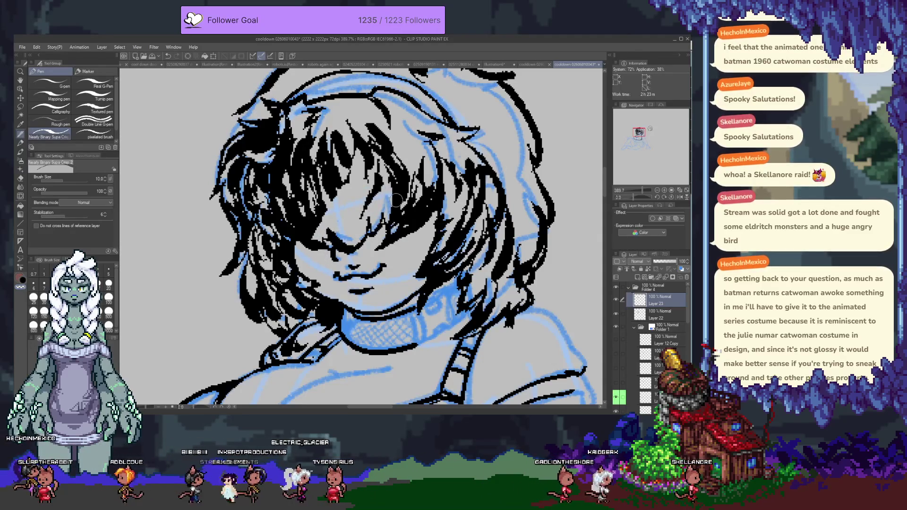
{"action": "key", "text": "ctrl+y"}
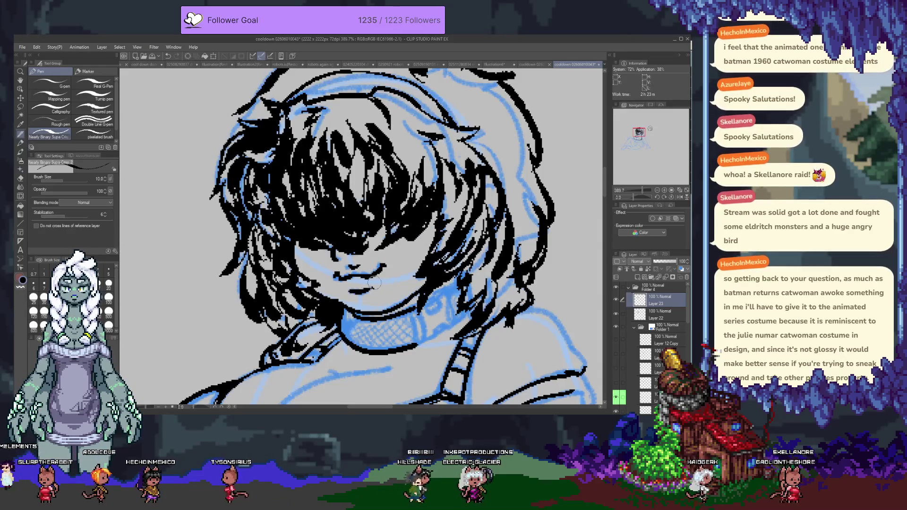
- Fill the upper-left and right sides of the hair with more dense black strokes
{"action": "scroll", "coordinate": [351, 267], "scroll_direction": "up", "scroll_amount": 3}
{"action": "left_click_drag", "start_coordinate": [262, 219], "coordinate": [271, 204]}
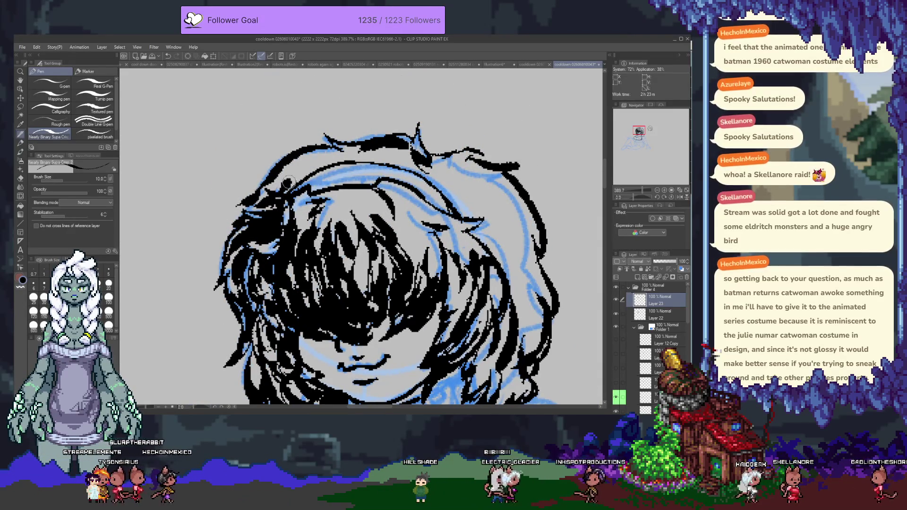
{"action": "mouse_move", "coordinate": [290, 189]}
{"action": "left_mouse_down"}
{"action": "mouse_move", "coordinate": [318, 157]}
{"action": "mouse_move", "coordinate": [401, 163]}
{"action": "mouse_move", "coordinate": [272, 144]}
{"action": "left_mouse_up"}
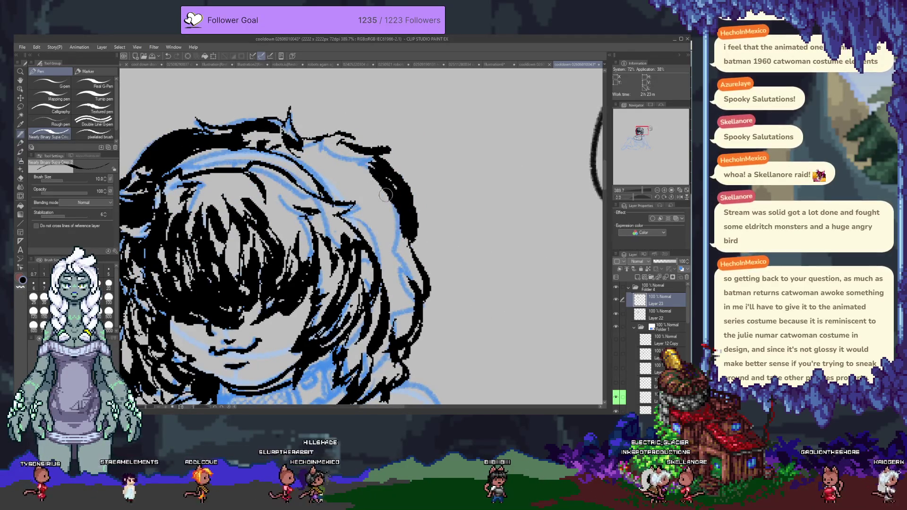
{"action": "left_click_drag", "start_coordinate": [385, 195], "coordinate": [369, 219]}
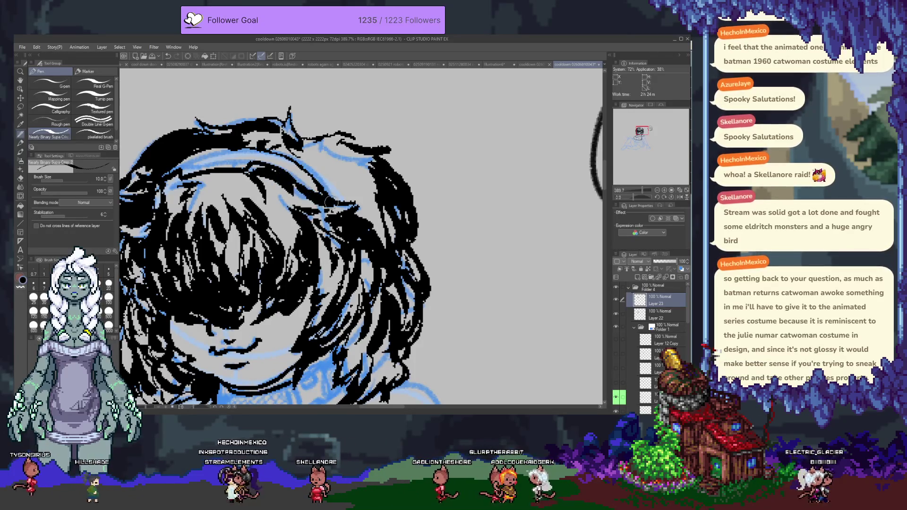
{"action": "left_click_drag", "start_coordinate": [298, 234], "coordinate": [259, 198]}
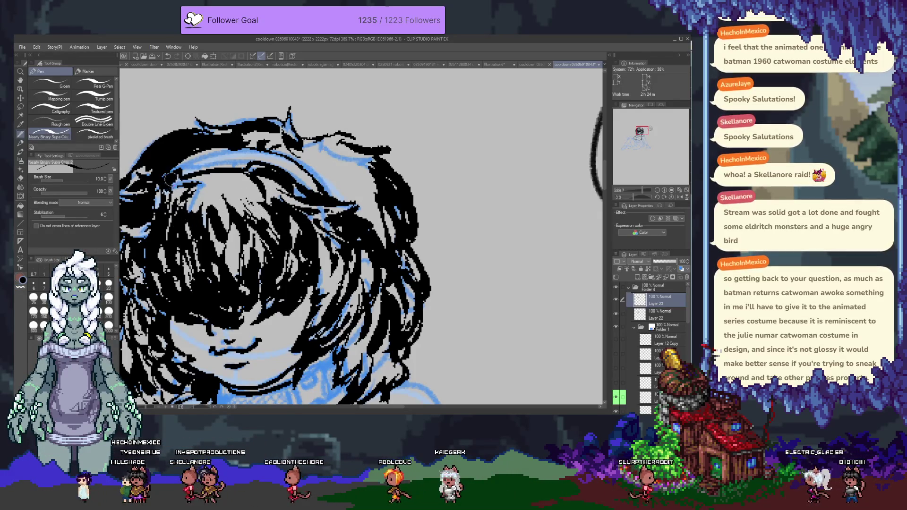
{"action": "scroll", "coordinate": [402, 165], "scroll_direction": "down", "scroll_amount": 5}
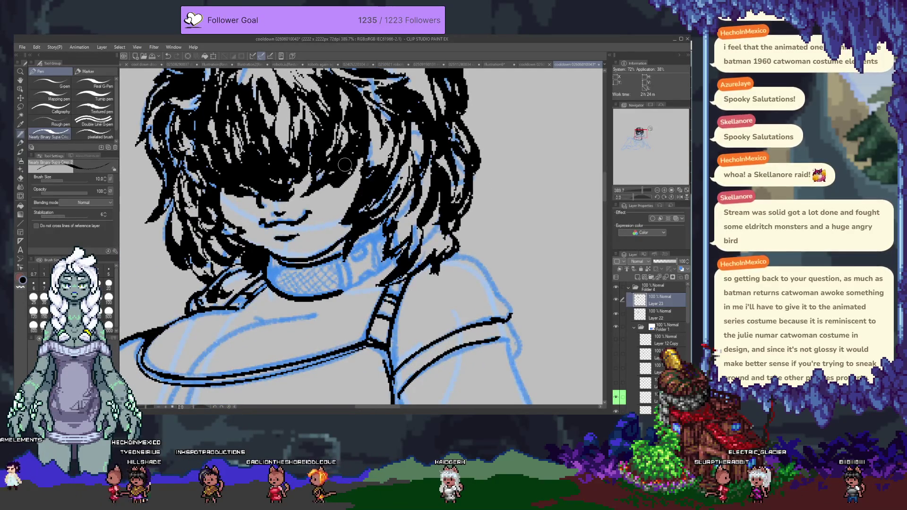
- Frame the whole bust in view and select Layer 22 for drawing
{"action": "scroll", "coordinate": [345, 164], "scroll_direction": "down", "scroll_amount": 3}
{"action": "scroll", "coordinate": [356, 183], "scroll_direction": "down", "scroll_amount": 2}
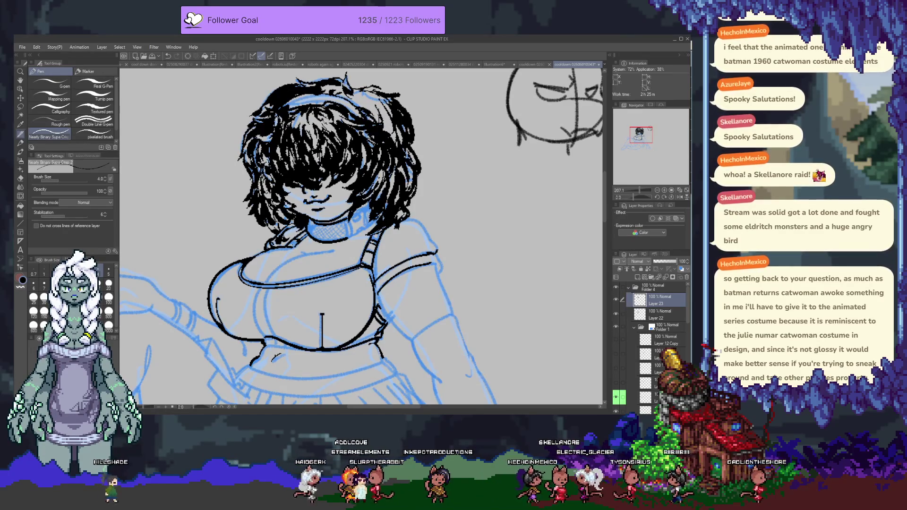
{"action": "left_click_drag", "start_coordinate": [359, 226], "coordinate": [389, 302]}
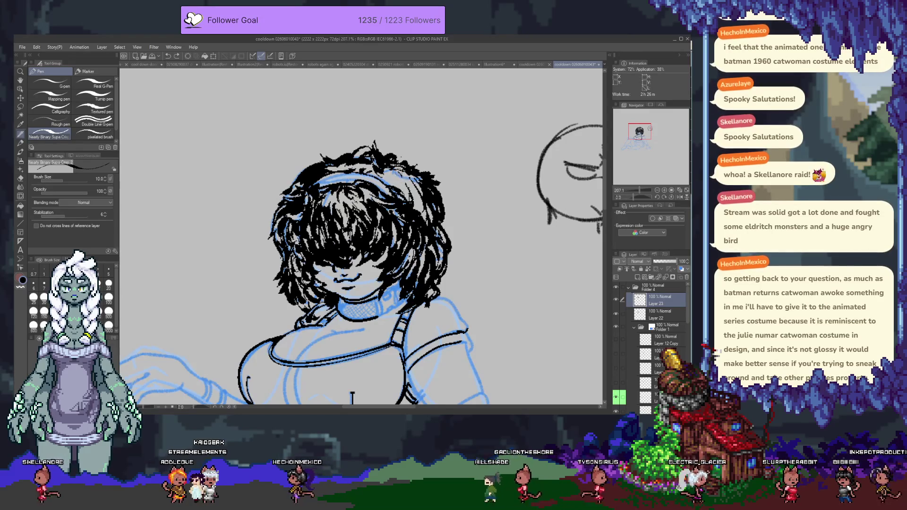
{"action": "scroll", "coordinate": [400, 179], "scroll_direction": "down", "scroll_amount": 5}
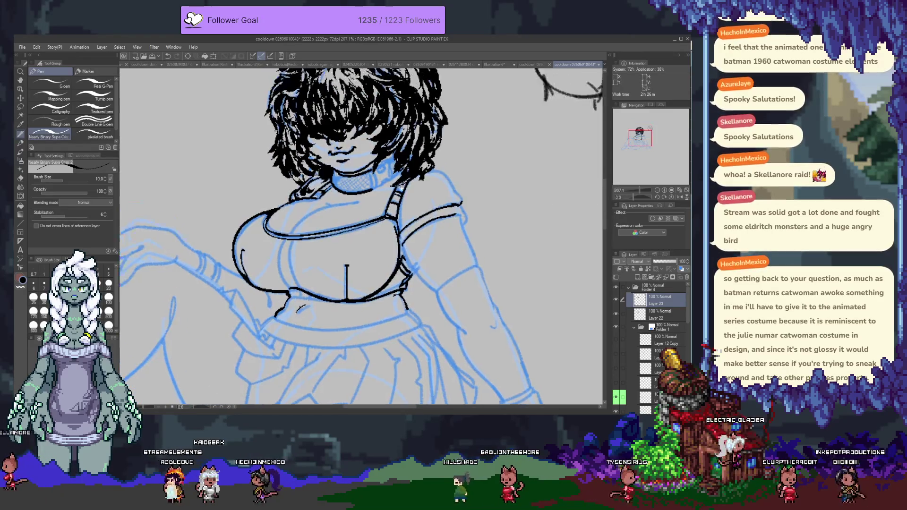
{"action": "scroll", "coordinate": [380, 279], "scroll_direction": "up", "scroll_amount": 2}
{"action": "scroll", "coordinate": [379, 279], "scroll_direction": "down", "scroll_amount": 1}
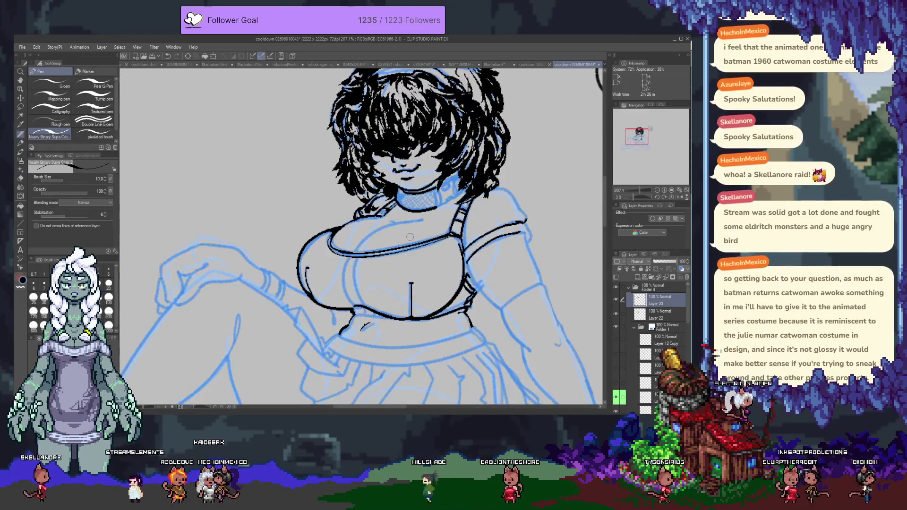
{"action": "left_click", "coordinate": [662, 314]}
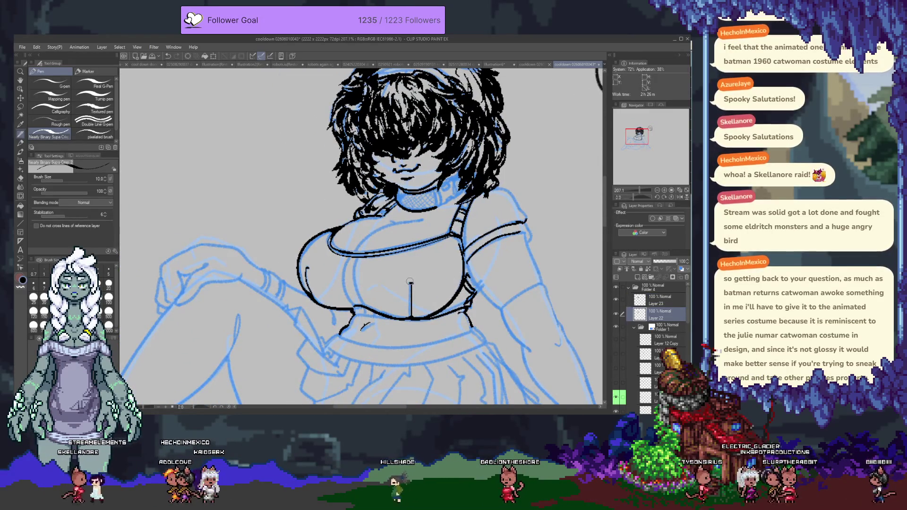
- With the pixelated brush at size 3, draw a long curved seam down the left breast
{"action": "left_click", "coordinate": [99, 137]}
{"action": "scroll", "coordinate": [380, 291], "scroll_direction": "up", "scroll_amount": 1}
{"action": "scroll", "coordinate": [381, 292], "scroll_direction": "up", "scroll_amount": 2}
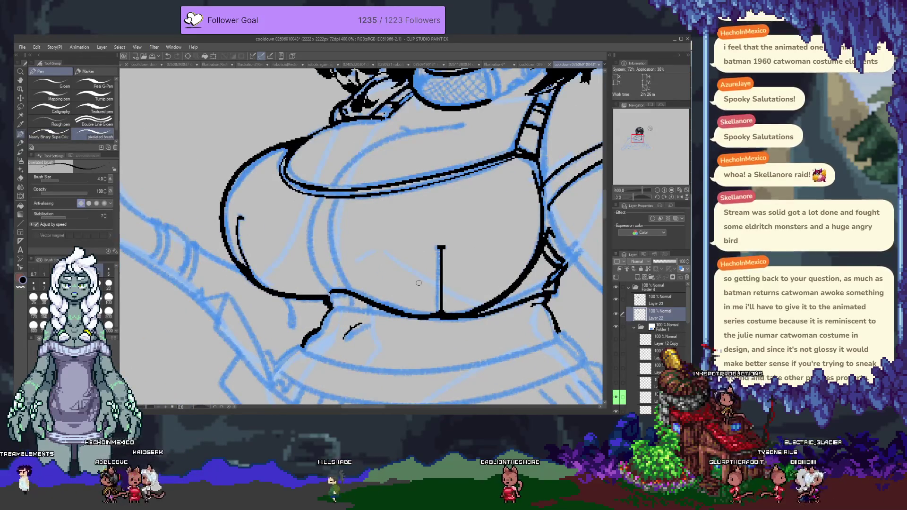
{"action": "scroll", "coordinate": [418, 282], "scroll_direction": "up", "scroll_amount": 3}
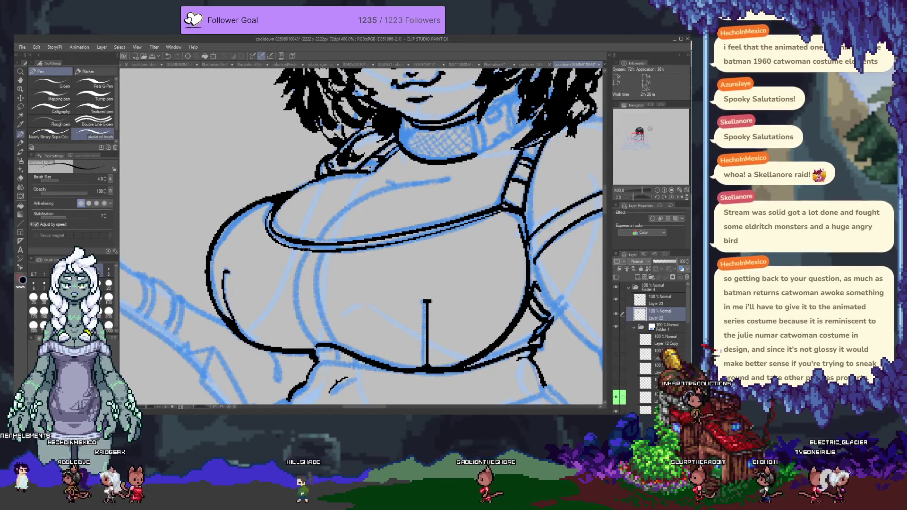
{"action": "key", "text": "bracketleft"}
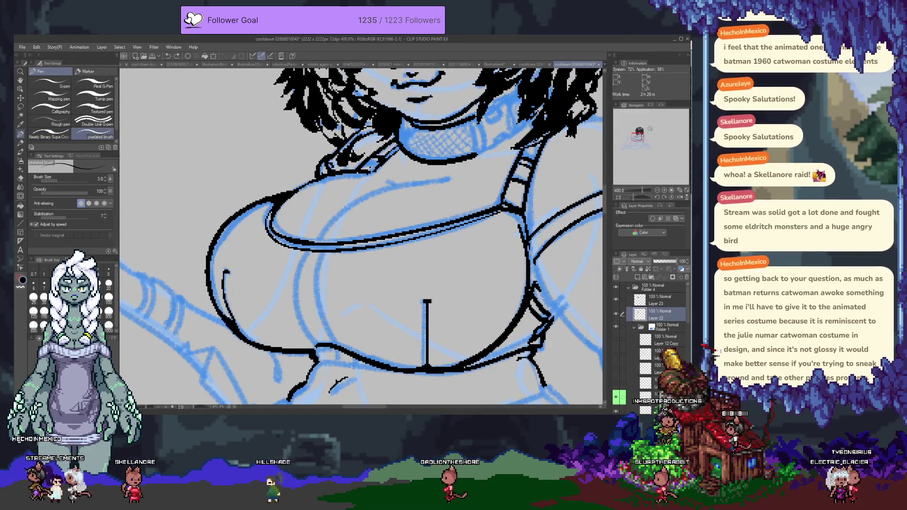
{"action": "scroll", "coordinate": [293, 234], "scroll_direction": "down", "scroll_amount": 3}
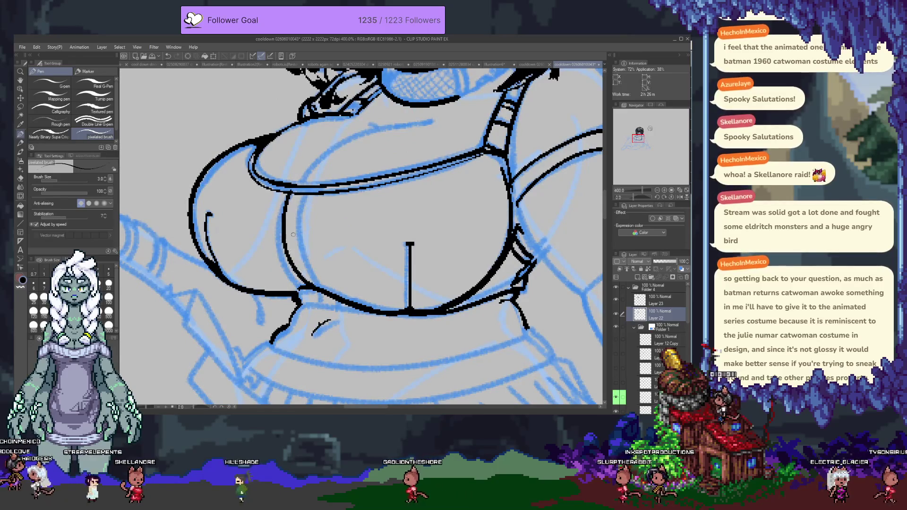
{"action": "left_click_drag", "start_coordinate": [285, 193], "coordinate": [292, 288]}
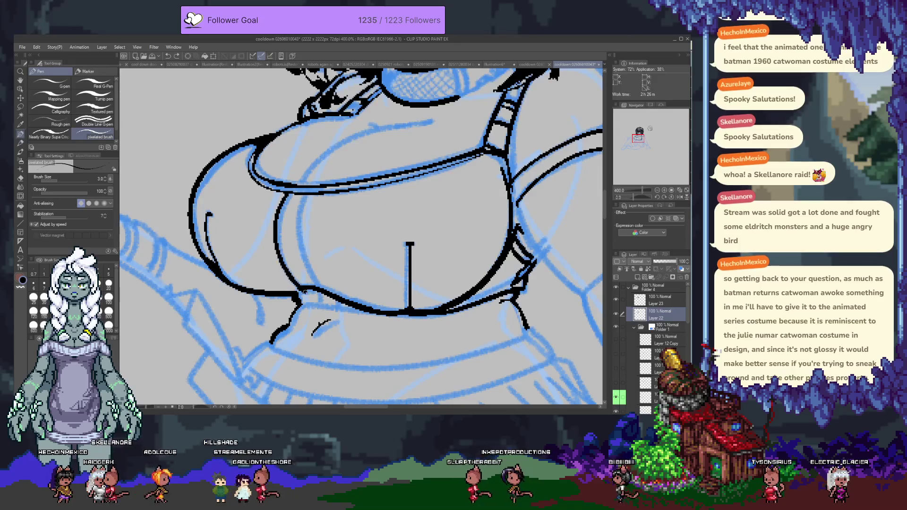
{"action": "left_click_drag", "start_coordinate": [283, 199], "coordinate": [300, 291]}
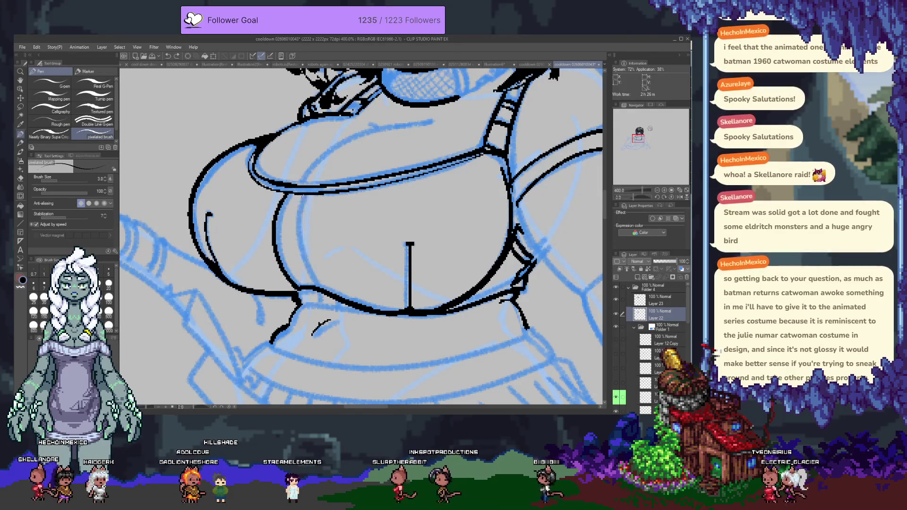
{"action": "left_click_drag", "start_coordinate": [305, 196], "coordinate": [319, 290]}
{"action": "key", "text": "ctrl+z"}
{"action": "left_click_drag", "start_coordinate": [303, 197], "coordinate": [320, 286]}
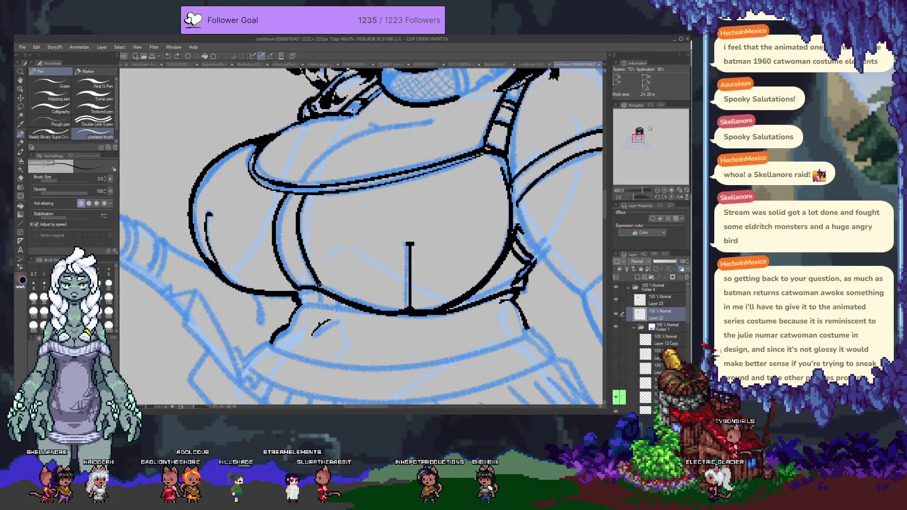
{"action": "key", "text": "ctrl+z"}
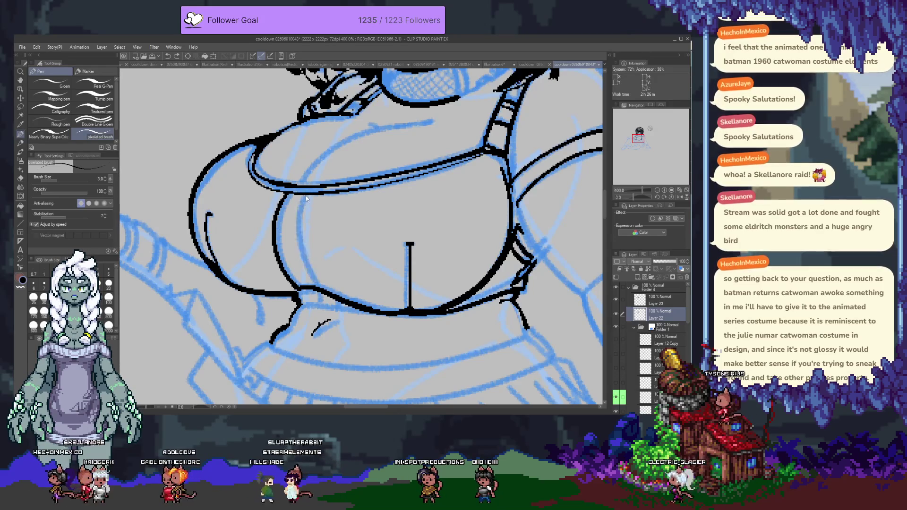
{"action": "left_click_drag", "start_coordinate": [303, 229], "coordinate": [318, 294]}
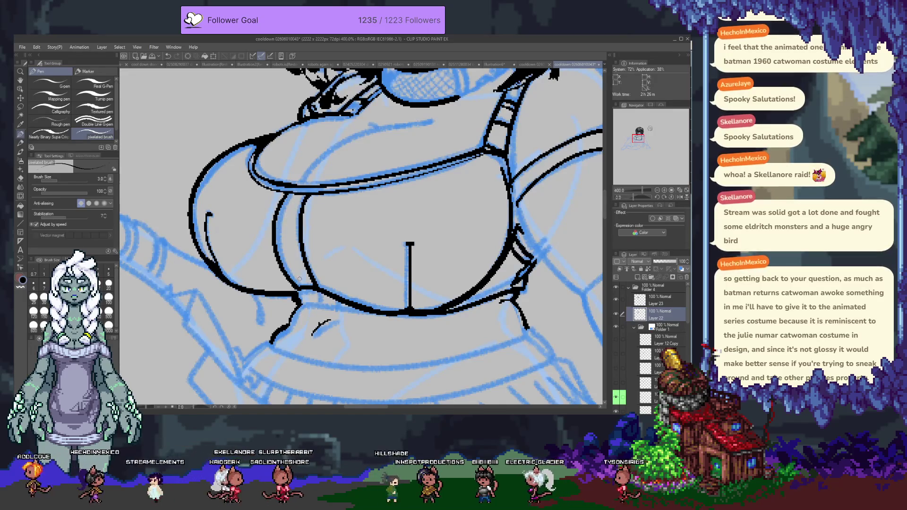
- Draw a small rectangular tag with two vertical sides hanging below the bust
{"action": "left_click_drag", "start_coordinate": [306, 306], "coordinate": [296, 238]}
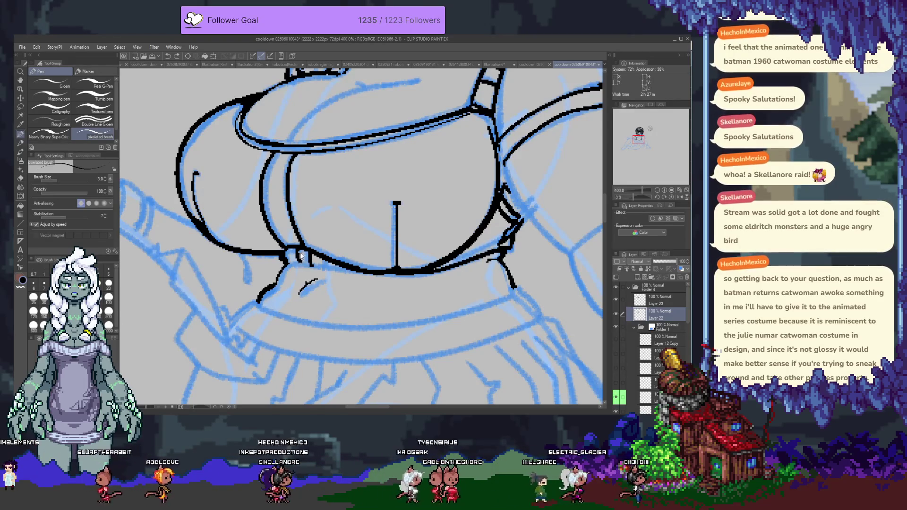
{"action": "left_click_drag", "start_coordinate": [304, 252], "coordinate": [300, 263]}
{"action": "key", "text": "ctrl+z"}
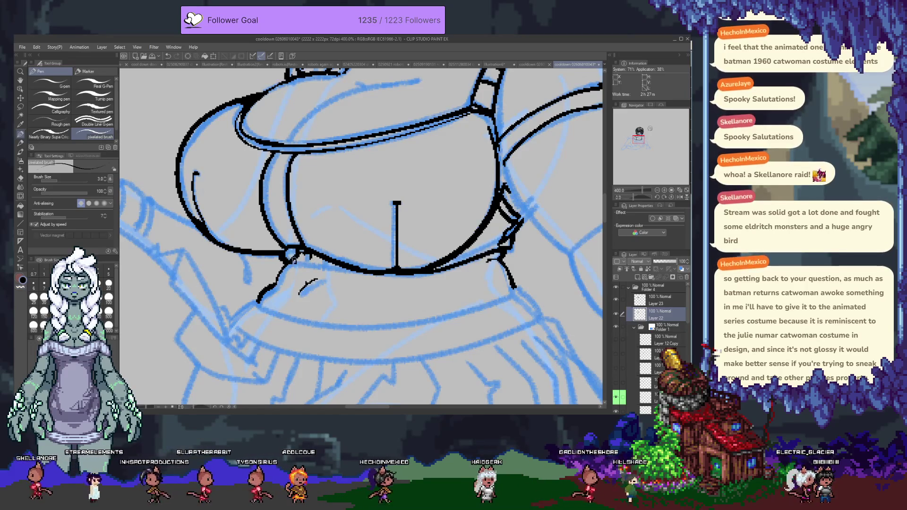
{"action": "key", "text": "ctrl+z"}
{"action": "left_click_drag", "start_coordinate": [310, 258], "coordinate": [310, 310]}
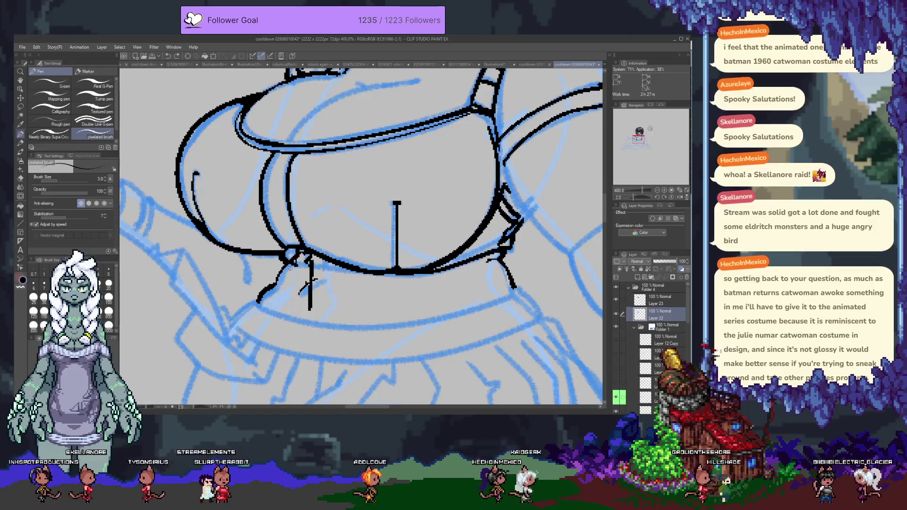
{"action": "mouse_move", "coordinate": [290, 263]}
{"action": "left_mouse_down"}
{"action": "mouse_move", "coordinate": [293, 305]}
{"action": "mouse_move", "coordinate": [310, 310]}
{"action": "left_mouse_up"}
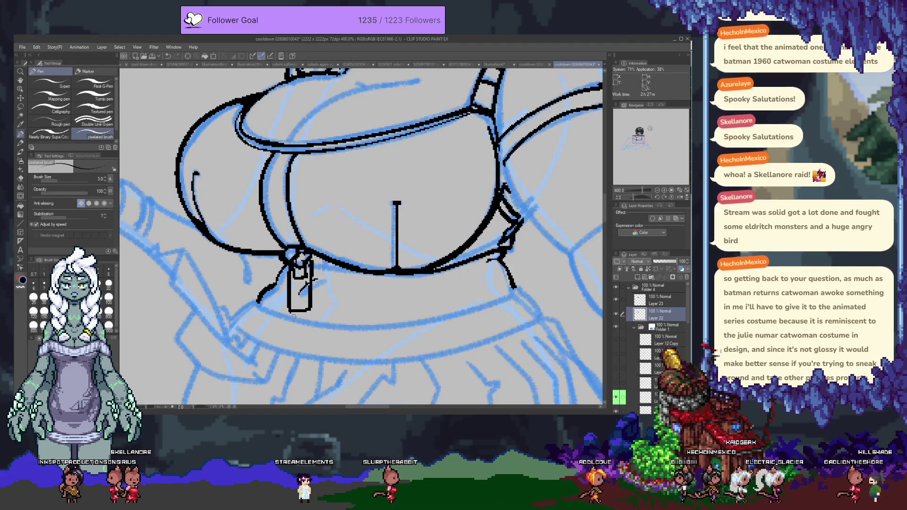
{"action": "scroll", "coordinate": [308, 311], "scroll_direction": "down", "scroll_amount": 2}
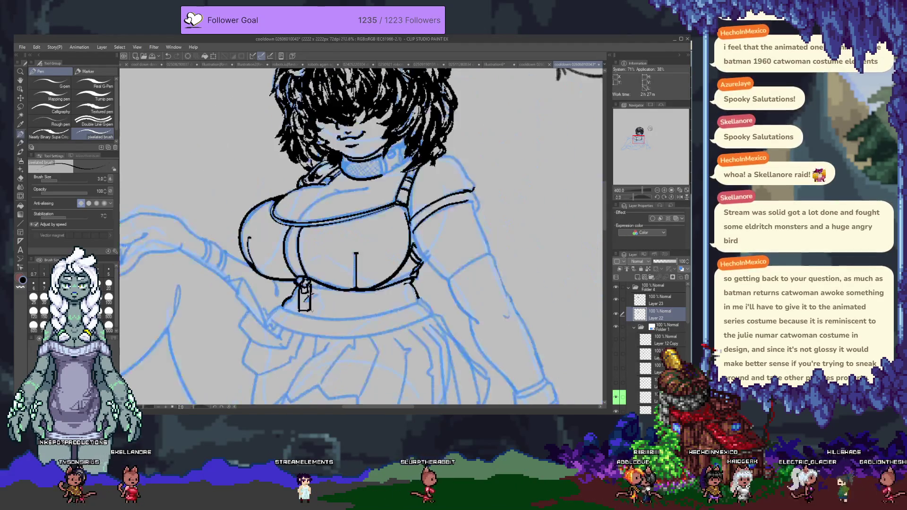
{"action": "scroll", "coordinate": [309, 312], "scroll_direction": "down", "scroll_amount": 2}
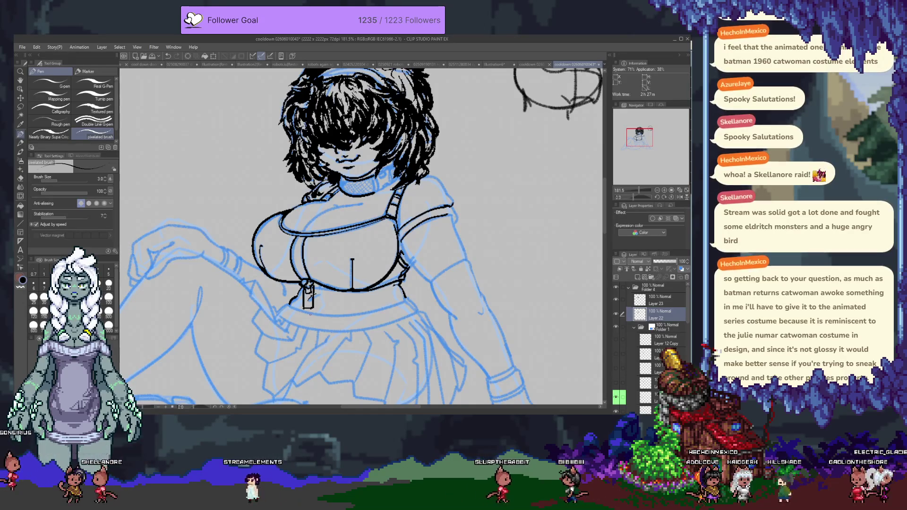
{"action": "scroll", "coordinate": [312, 316], "scroll_direction": "up", "scroll_amount": 1}
{"action": "scroll", "coordinate": [313, 315], "scroll_direction": "up", "scroll_amount": 1}
{"action": "scroll", "coordinate": [313, 316], "scroll_direction": "up", "scroll_amount": 1}
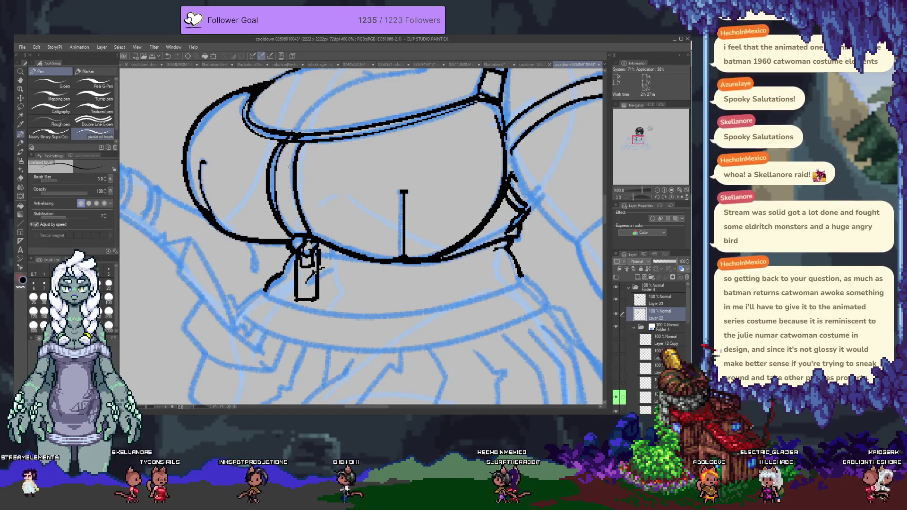
- Ink a line down the inner edge of the opening and test zipper marks inside it
{"action": "left_click_drag", "start_coordinate": [286, 144], "coordinate": [296, 235]}
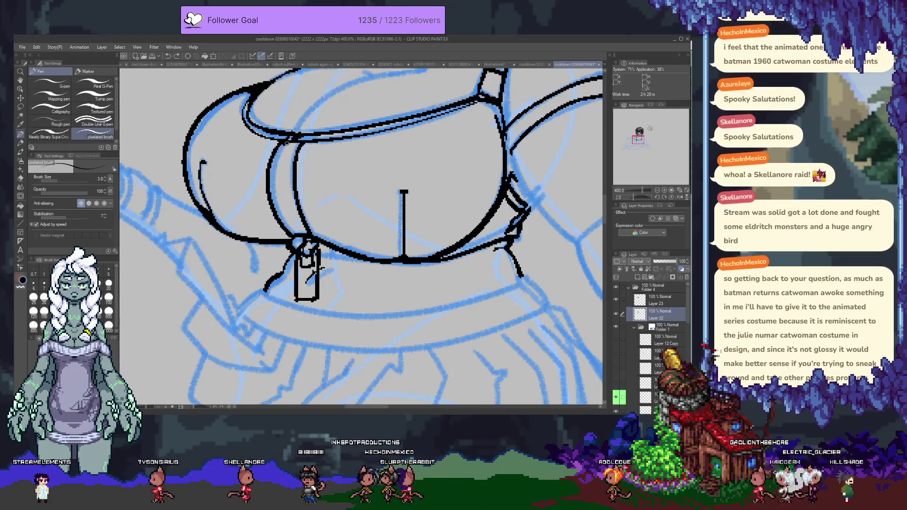
{"action": "left_click_drag", "start_coordinate": [286, 145], "coordinate": [288, 171]}
{"action": "key", "text": "ctrl+z"}
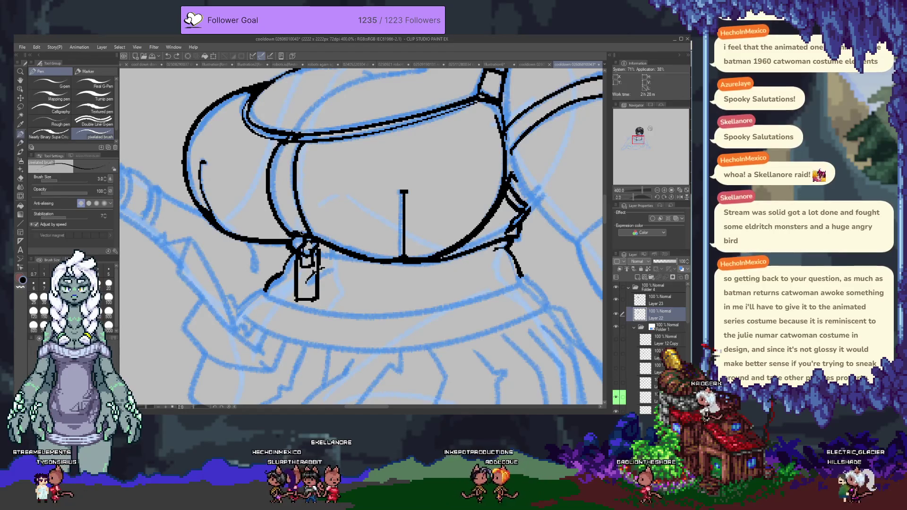
{"action": "left_click_drag", "start_coordinate": [286, 210], "coordinate": [296, 231]}
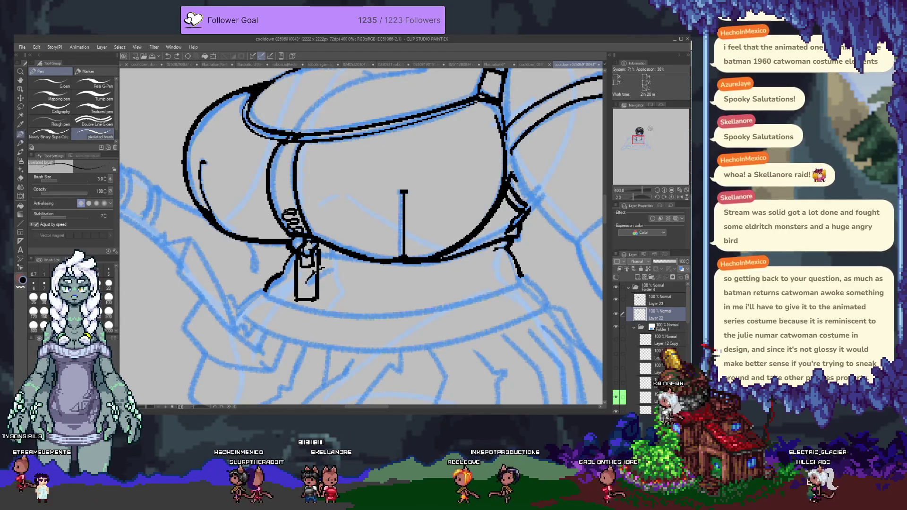
{"action": "key", "text": "ctrl+z"}
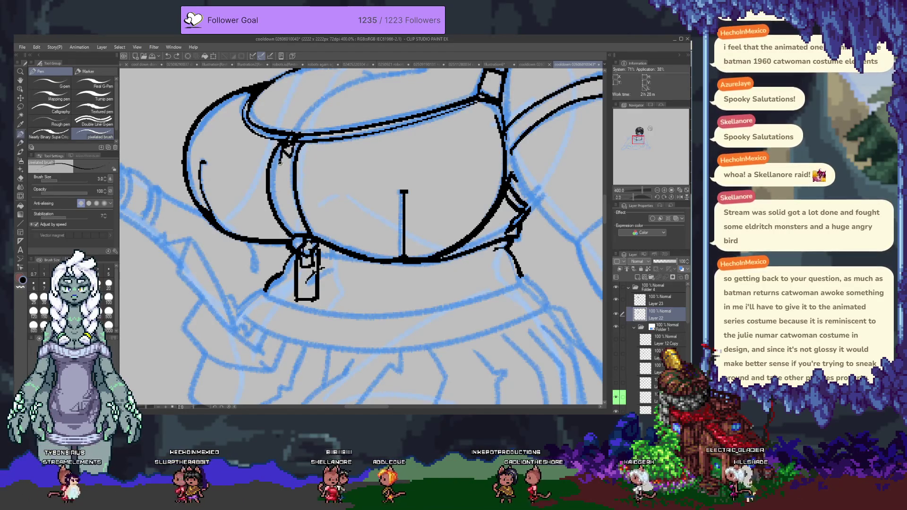
- Hatch dense zipper teeth down the inner curve, adding marks at the top of the band
{"action": "mouse_move", "coordinate": [284, 166]}
{"action": "left_mouse_down"}
{"action": "mouse_move", "coordinate": [281, 201]}
{"action": "mouse_move", "coordinate": [297, 230]}
{"action": "left_mouse_up"}
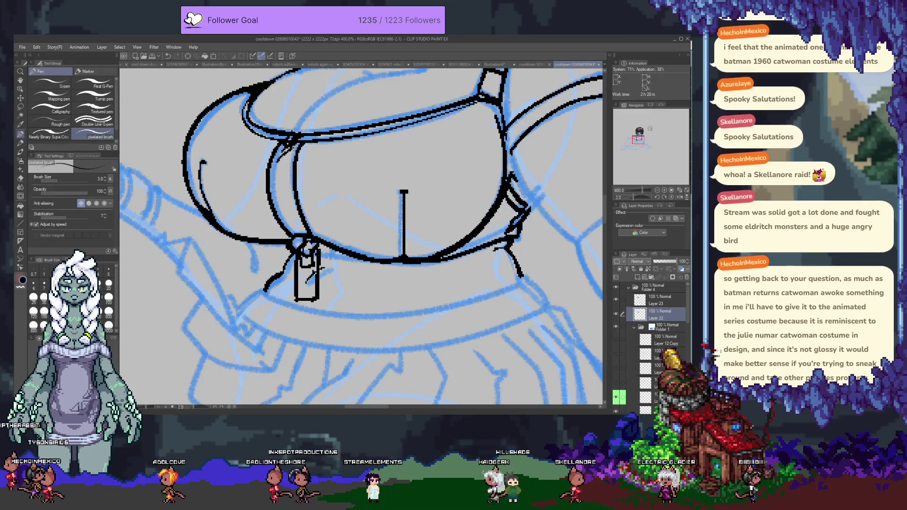
{"action": "mouse_move", "coordinate": [290, 201]}
{"action": "left_mouse_down"}
{"action": "mouse_move", "coordinate": [284, 210]}
{"action": "mouse_move", "coordinate": [294, 227]}
{"action": "left_mouse_up"}
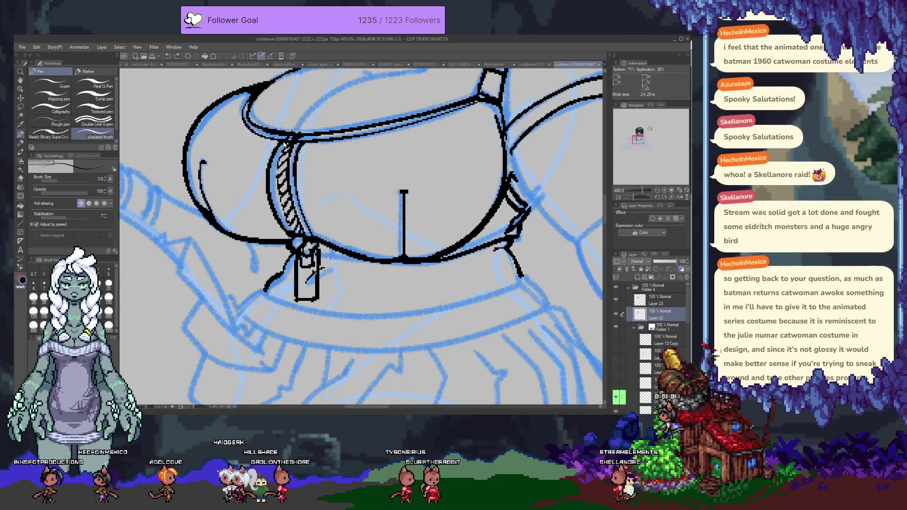
{"action": "key", "text": "ctrl+z"}
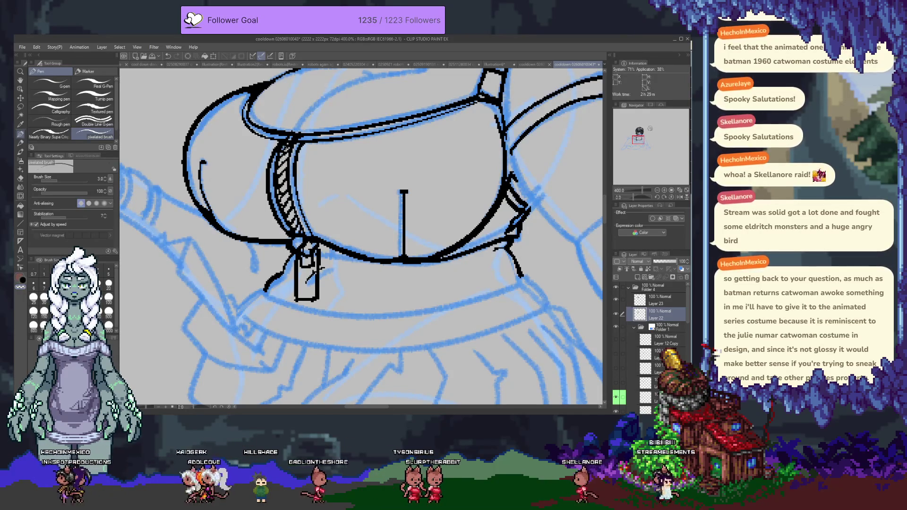
{"action": "key", "text": "ctrl+y"}
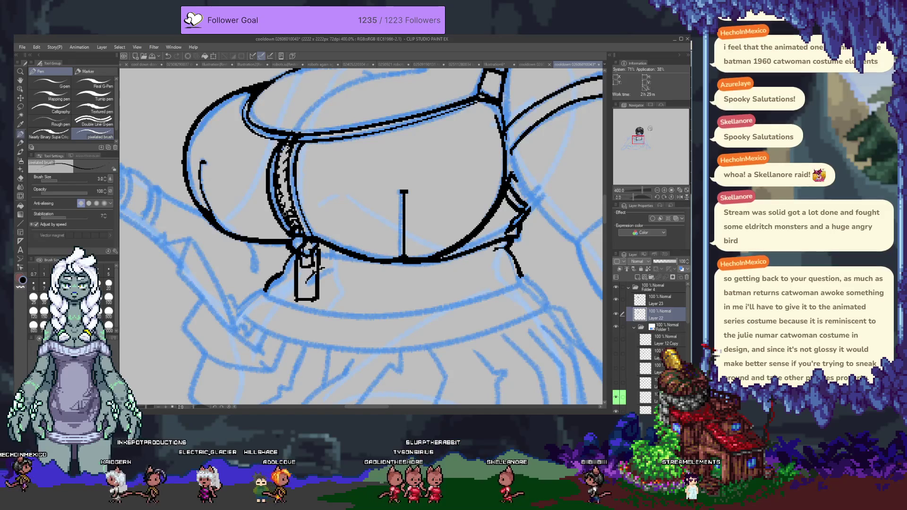
{"action": "left_click_drag", "start_coordinate": [286, 168], "coordinate": [282, 151]}
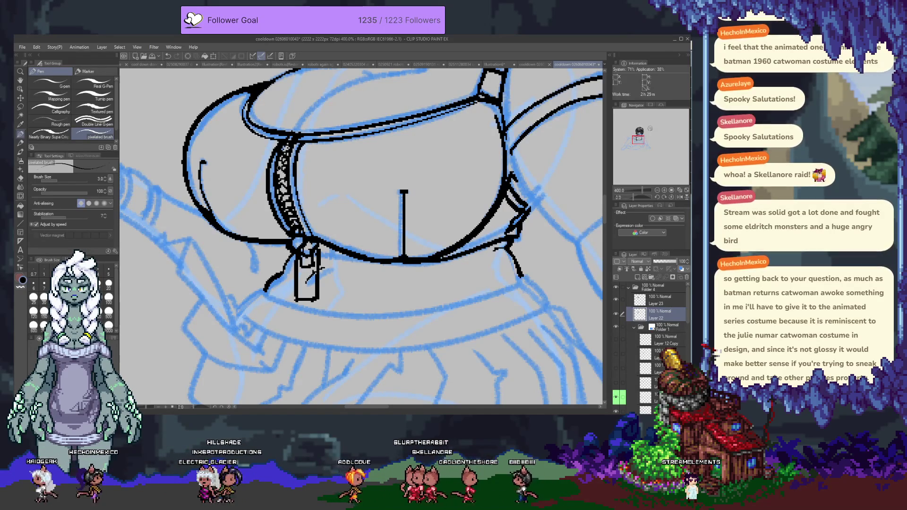
{"action": "left_click_drag", "start_coordinate": [308, 215], "coordinate": [345, 232]}
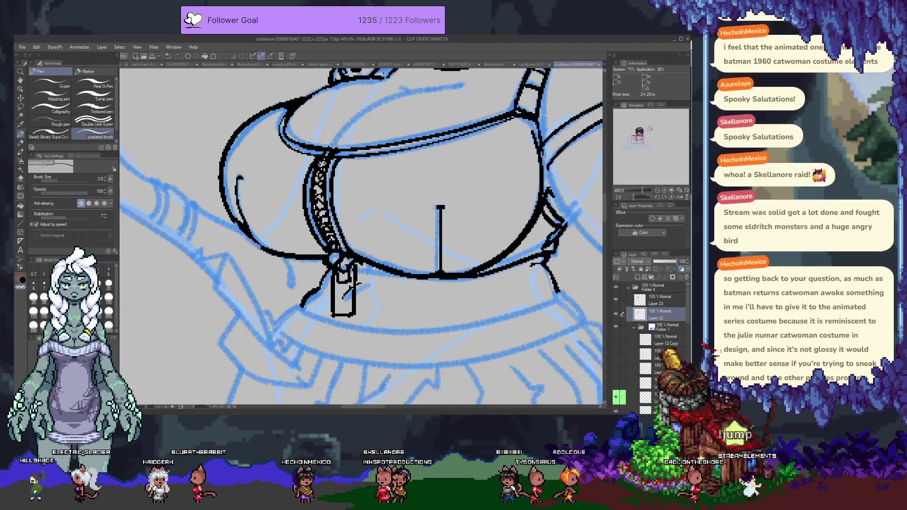
- Thicken the lower-left outline of the bust with the pen
{"action": "left_click_drag", "start_coordinate": [245, 230], "coordinate": [263, 251]}
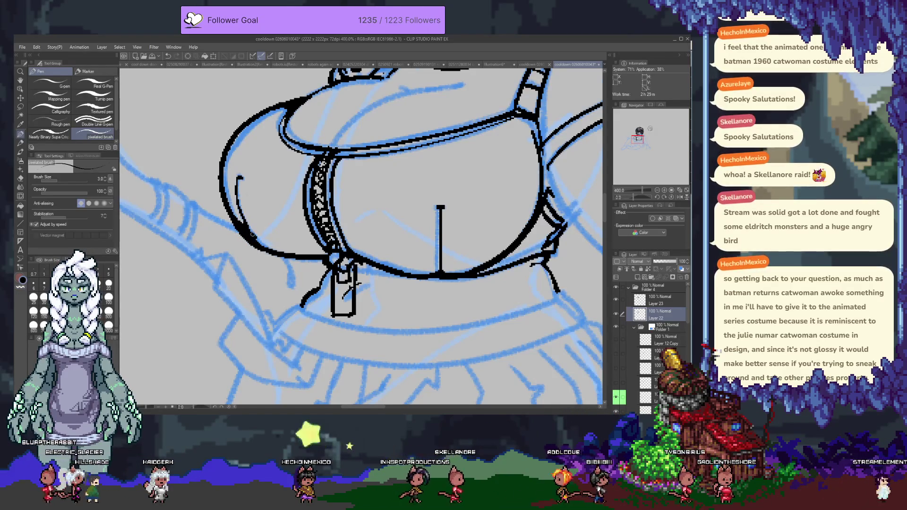
{"action": "scroll", "coordinate": [253, 235], "scroll_direction": "up", "scroll_amount": 5}
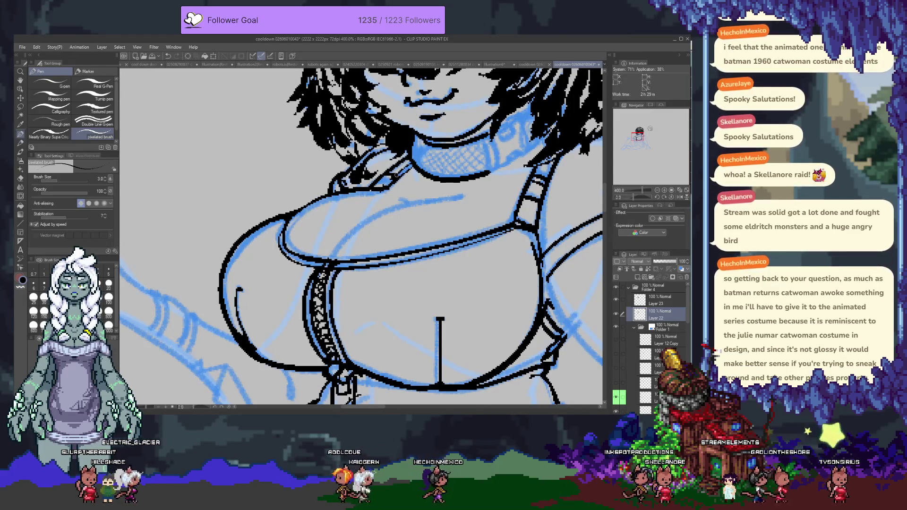
{"action": "left_click_drag", "start_coordinate": [527, 213], "coordinate": [381, 245]}
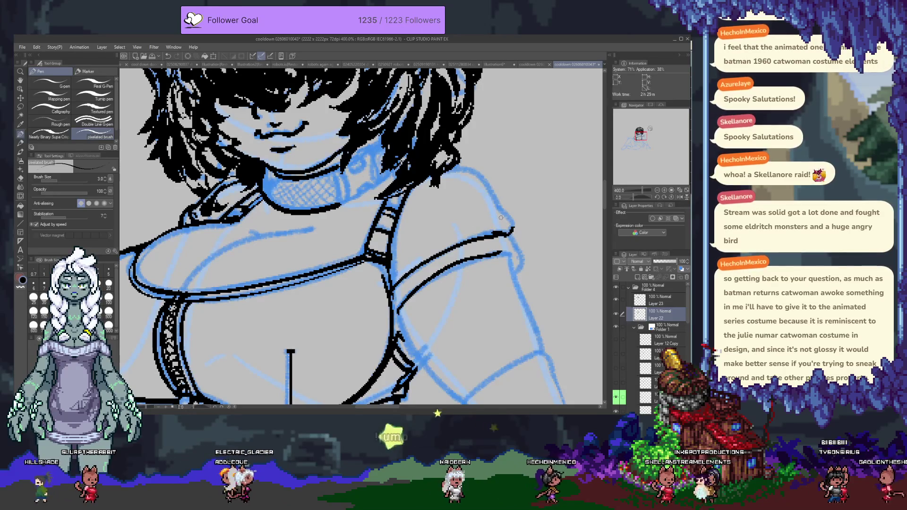
- Ink the right shoulder's outline down to the strap and fill a small black wedge beside it
{"action": "left_click_drag", "start_coordinate": [460, 166], "coordinate": [511, 227]}
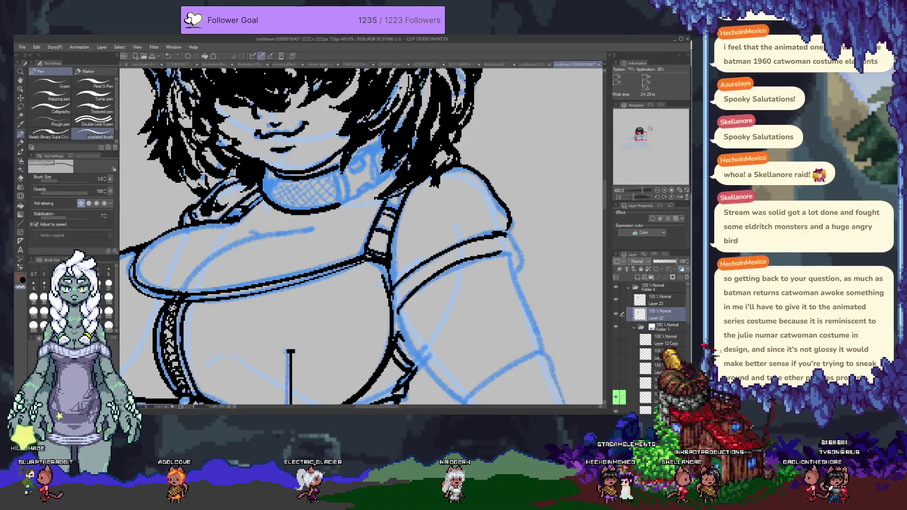
{"action": "mouse_move", "coordinate": [511, 229]}
{"action": "left_mouse_down"}
{"action": "mouse_move", "coordinate": [520, 250]}
{"action": "mouse_move", "coordinate": [512, 269]}
{"action": "left_mouse_up"}
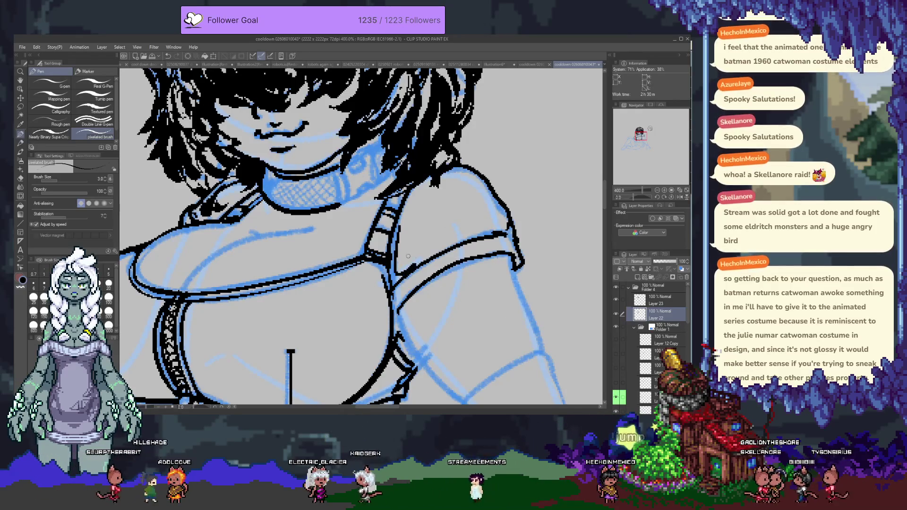
{"action": "left_click_drag", "start_coordinate": [399, 271], "coordinate": [421, 253]}
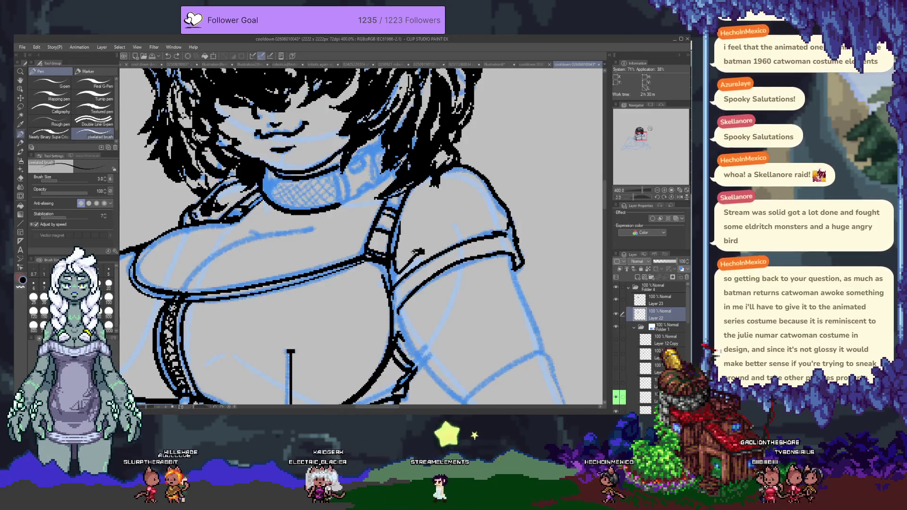
{"action": "left_click_drag", "start_coordinate": [402, 227], "coordinate": [405, 278]}
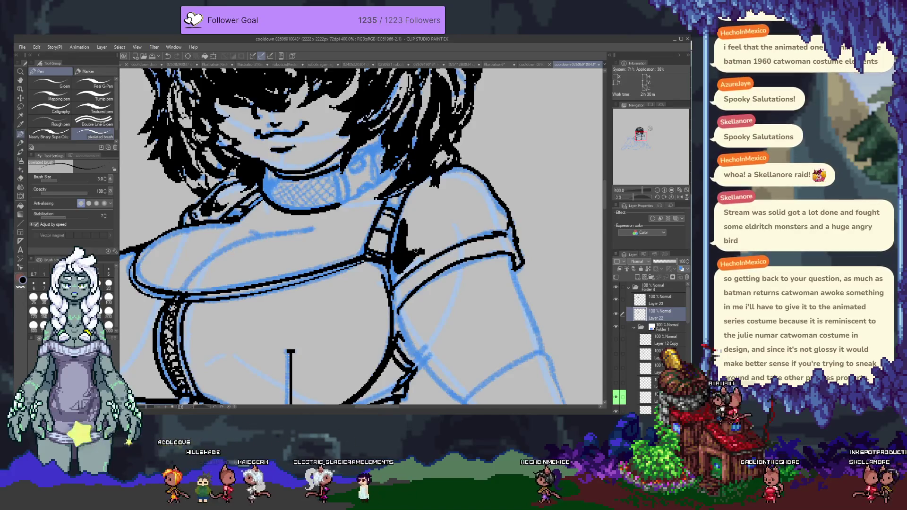
- Zoom out and back in, pan to the choker, and select Layer 23
{"action": "scroll", "coordinate": [406, 281], "scroll_direction": "down", "scroll_amount": 2}
{"action": "scroll", "coordinate": [418, 298], "scroll_direction": "down", "scroll_amount": 1}
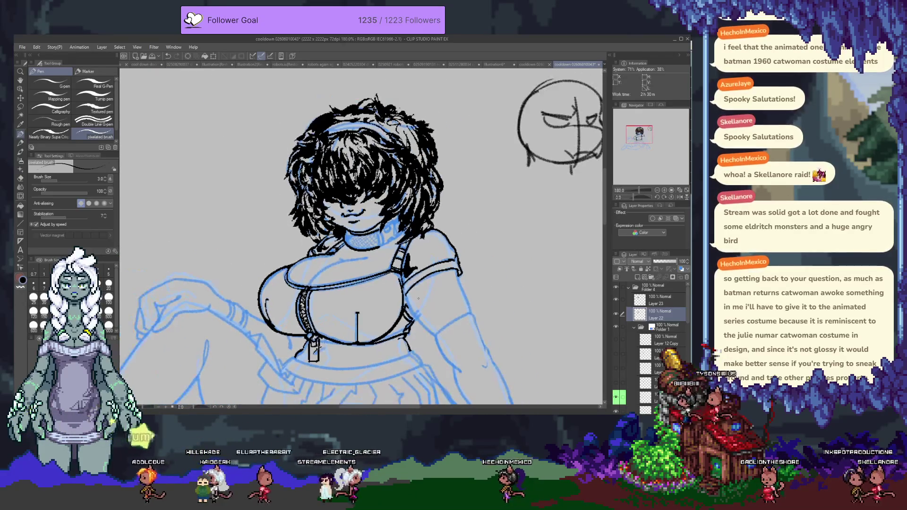
{"action": "scroll", "coordinate": [408, 280], "scroll_direction": "up", "scroll_amount": 2}
{"action": "scroll", "coordinate": [408, 279], "scroll_direction": "up", "scroll_amount": 1}
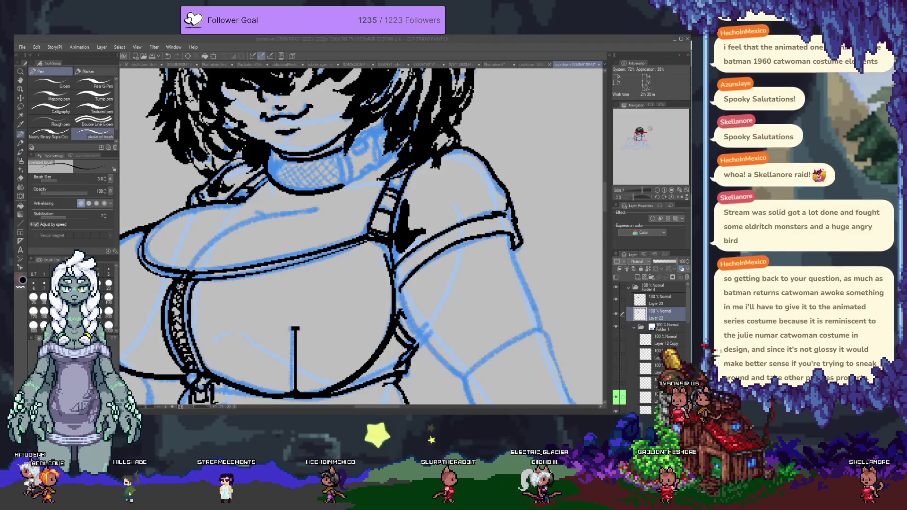
{"action": "left_click", "coordinate": [412, 204]}
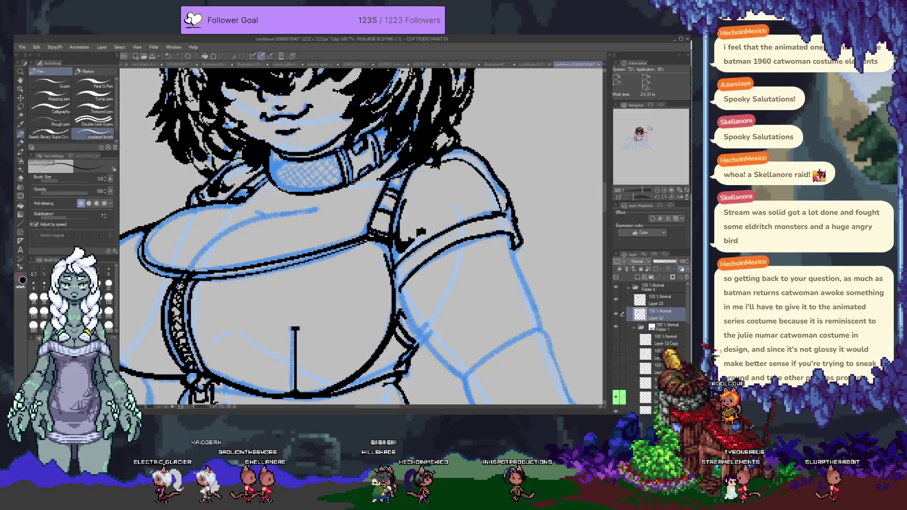
{"action": "mouse_move", "coordinate": [284, 183]}
{"action": "left_mouse_down"}
{"action": "mouse_move", "coordinate": [348, 222]}
{"action": "mouse_move", "coordinate": [335, 218]}
{"action": "left_mouse_up"}
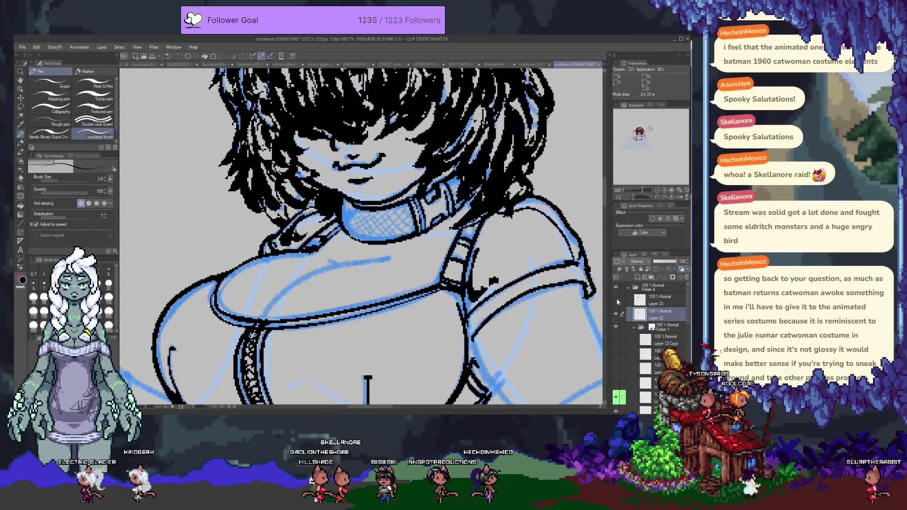
{"action": "left_click", "coordinate": [667, 295]}
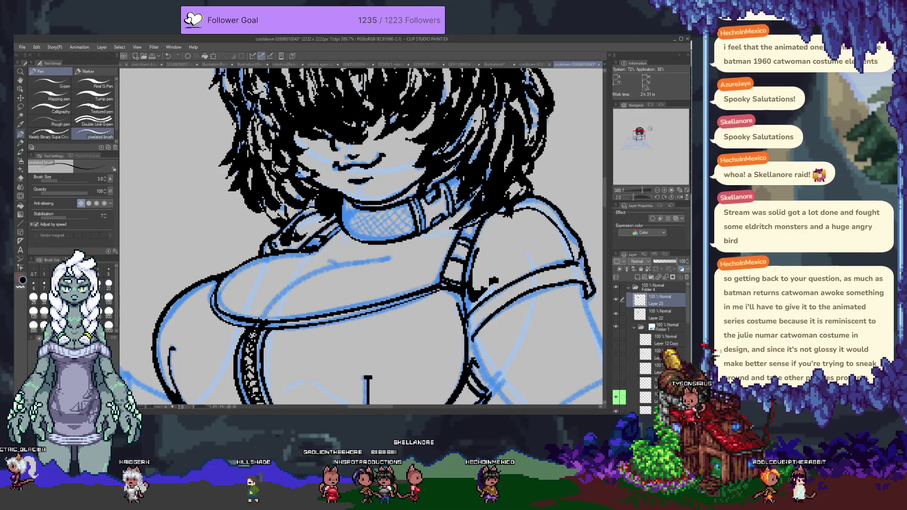
- Drop the pen size to 1.5 and crosshatch a fine black mesh over the choker
{"action": "key", "text": "bracketleft"}
{"action": "key", "text": "bracketleft"}
{"action": "key", "text": "bracketleft"}
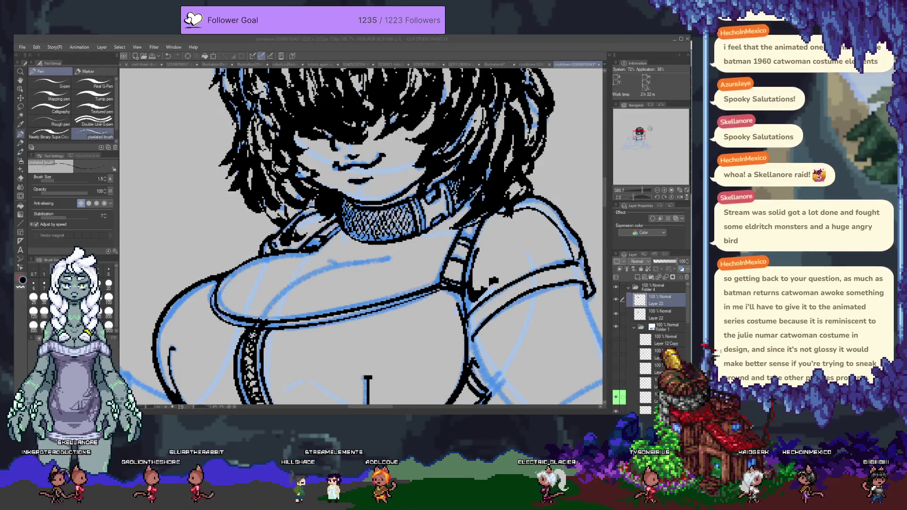
{"action": "key", "text": "alt+Tab"}
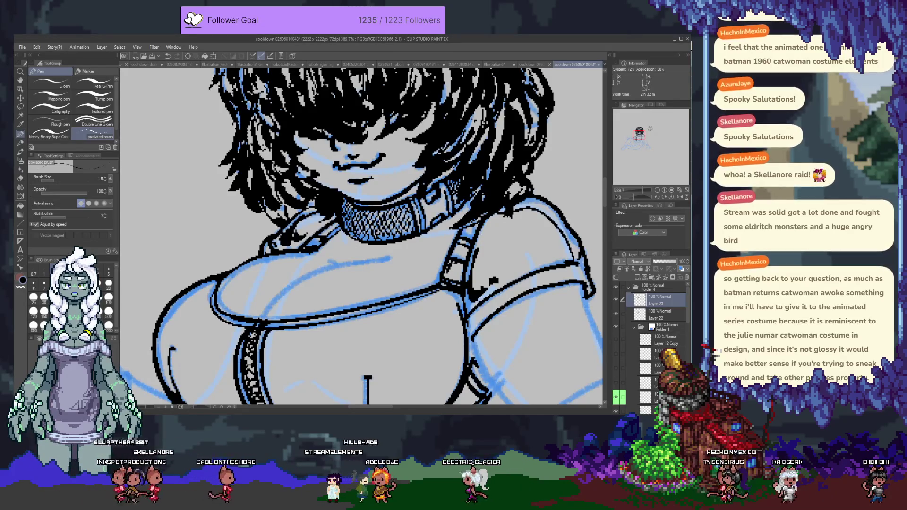
- Zoom back in on the bust and return to Layer 22
{"action": "scroll", "coordinate": [373, 268], "scroll_direction": "down", "scroll_amount": 5}
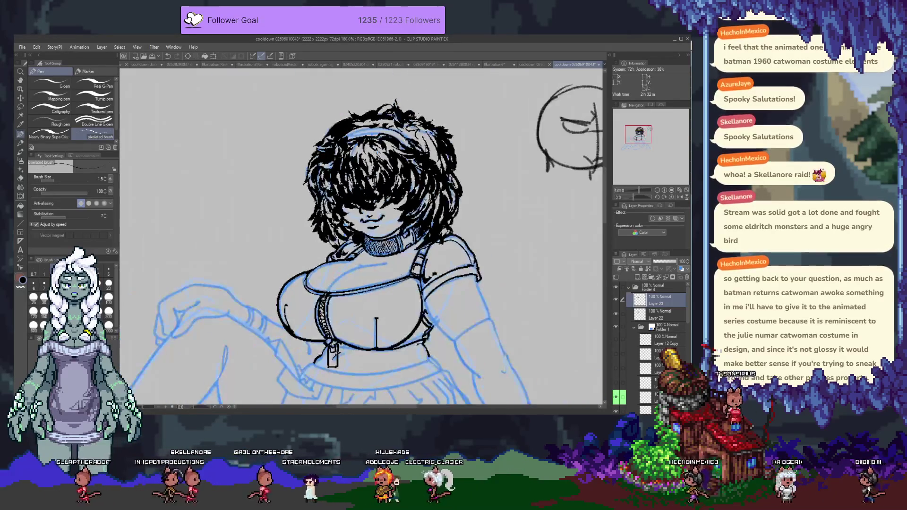
{"action": "scroll", "coordinate": [393, 292], "scroll_direction": "up", "scroll_amount": 2}
{"action": "scroll", "coordinate": [393, 292], "scroll_direction": "up", "scroll_amount": 2}
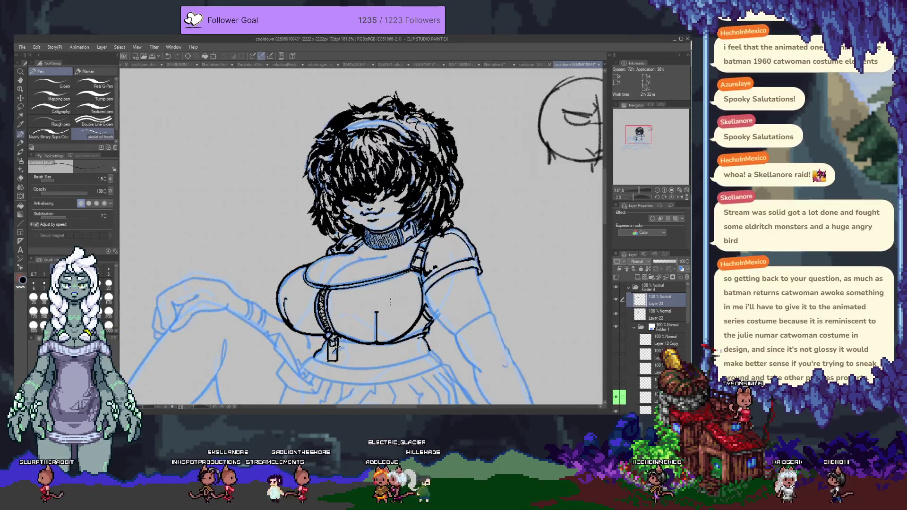
{"action": "scroll", "coordinate": [393, 292], "scroll_direction": "up", "scroll_amount": 2}
{"action": "scroll", "coordinate": [374, 252], "scroll_direction": "up", "scroll_amount": 2}
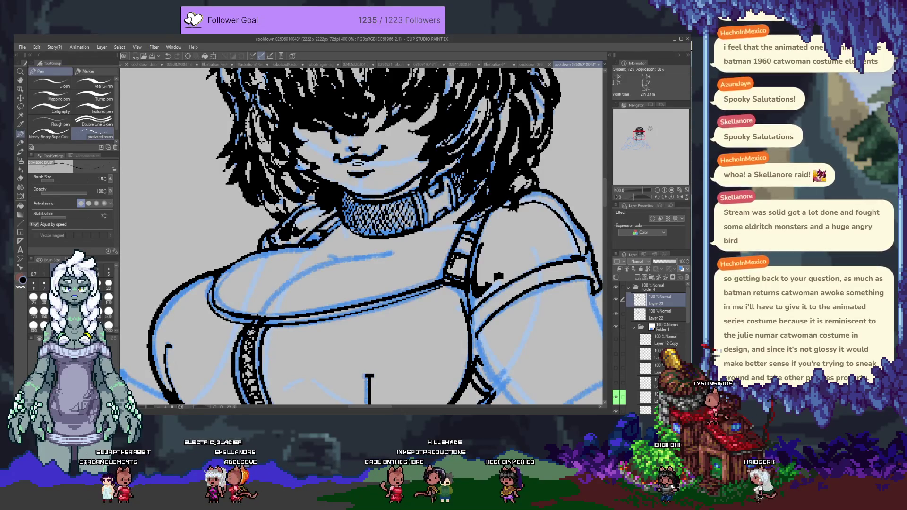
{"action": "left_click", "coordinate": [662, 314]}
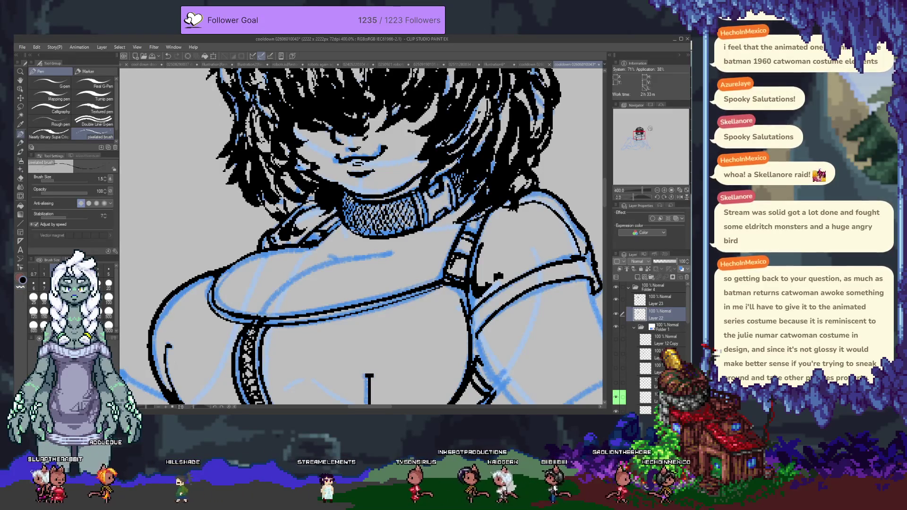
- Reselect the pixelated pen and set its brush size to 5
{"action": "key", "text": "e"}
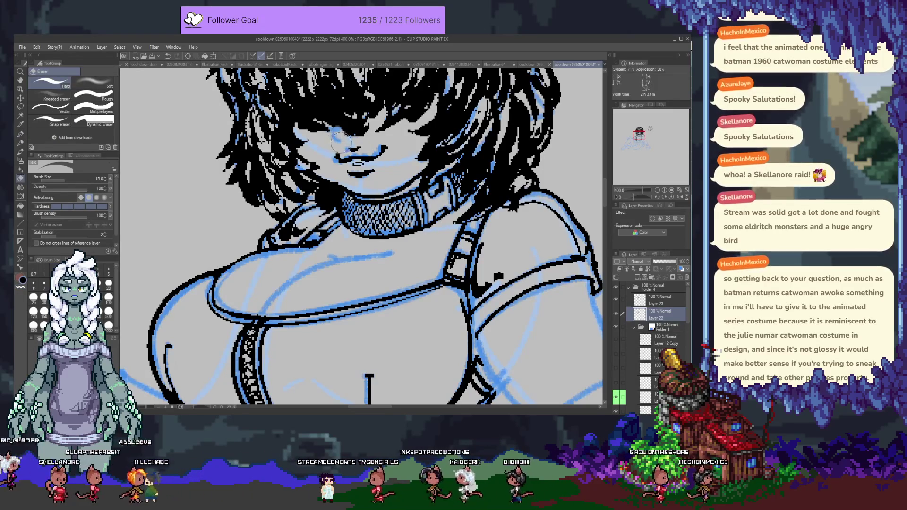
{"action": "key", "text": "p"}
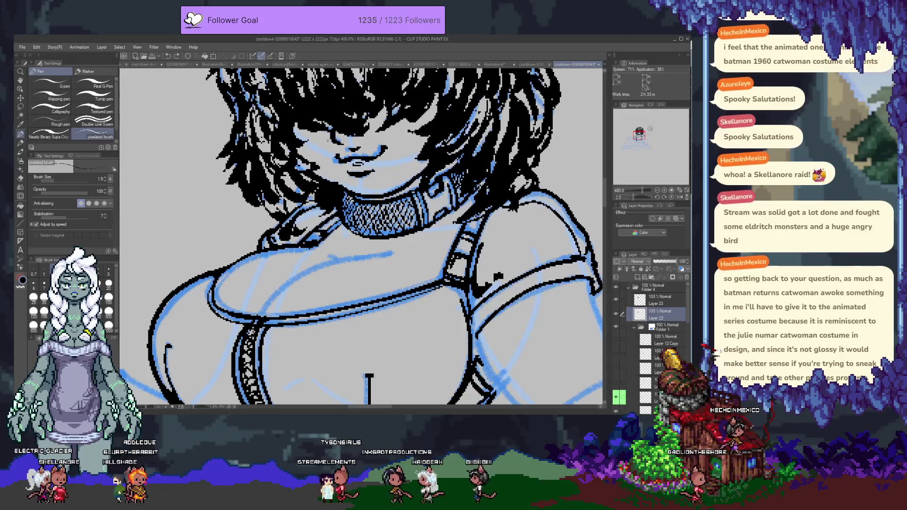
{"action": "left_click", "coordinate": [108, 270]}
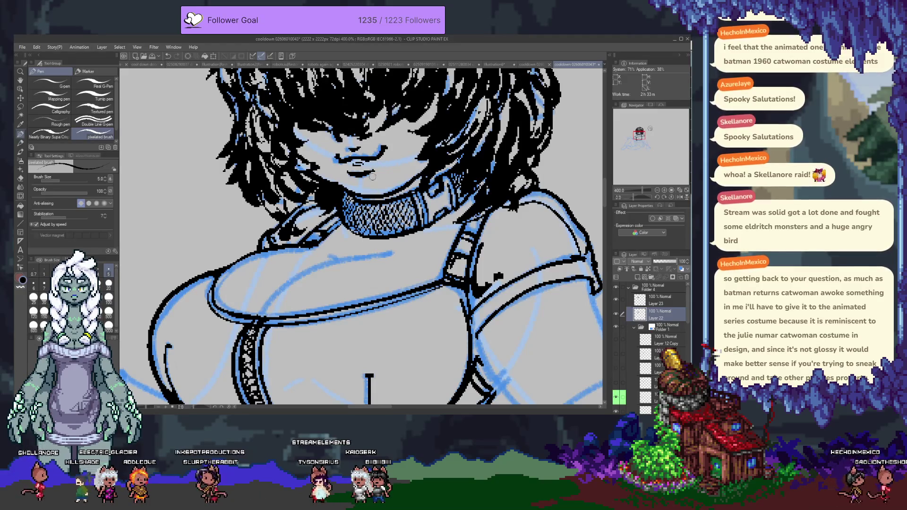
{"action": "scroll", "coordinate": [331, 203], "scroll_direction": "down", "scroll_amount": 2}
- Ink the chest's top-edge curve after several undone attempts, then ink the shoulder strap edge
{"action": "scroll", "coordinate": [302, 217], "scroll_direction": "down", "scroll_amount": 2}
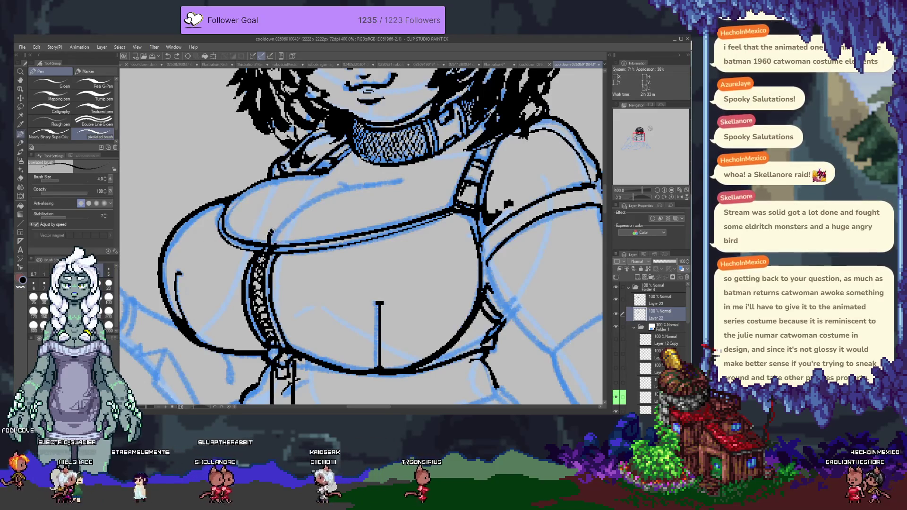
{"action": "key", "text": "ctrl+z"}
{"action": "left_click_drag", "start_coordinate": [406, 173], "coordinate": [332, 192]}
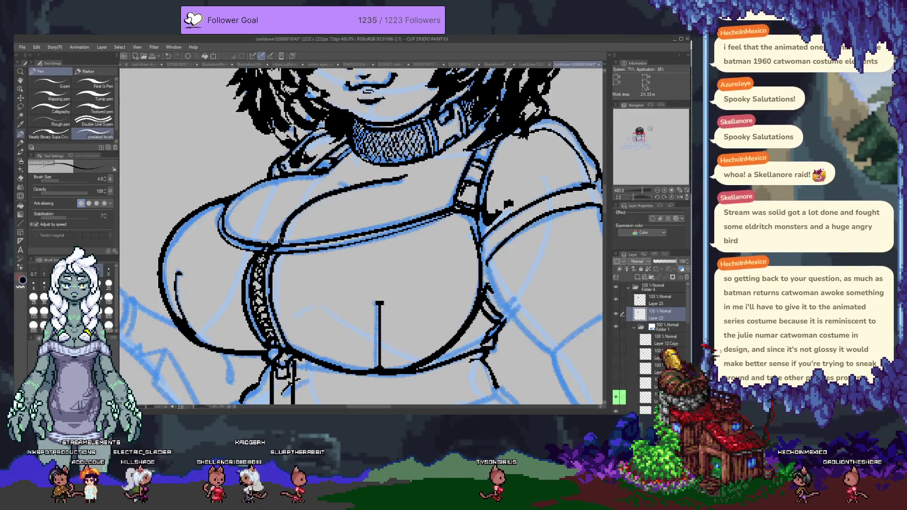
{"action": "key", "text": "ctrl+z"}
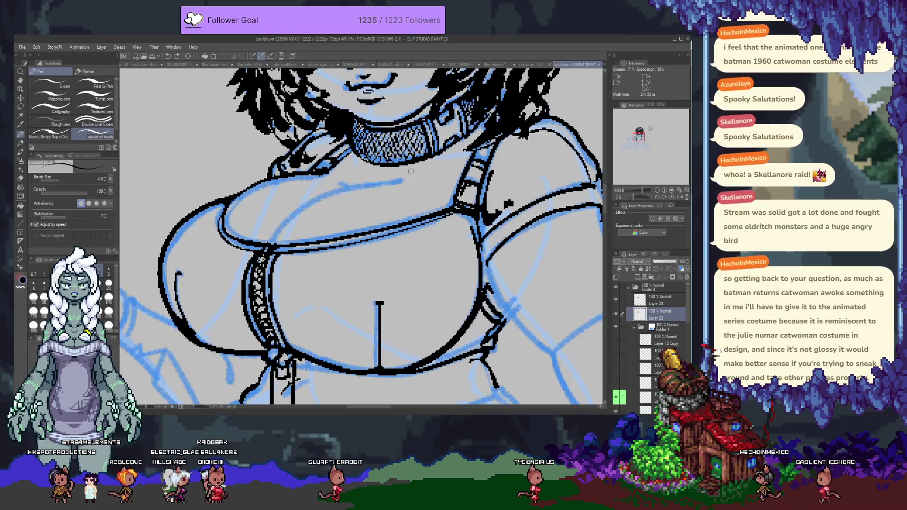
{"action": "left_click_drag", "start_coordinate": [409, 177], "coordinate": [281, 238]}
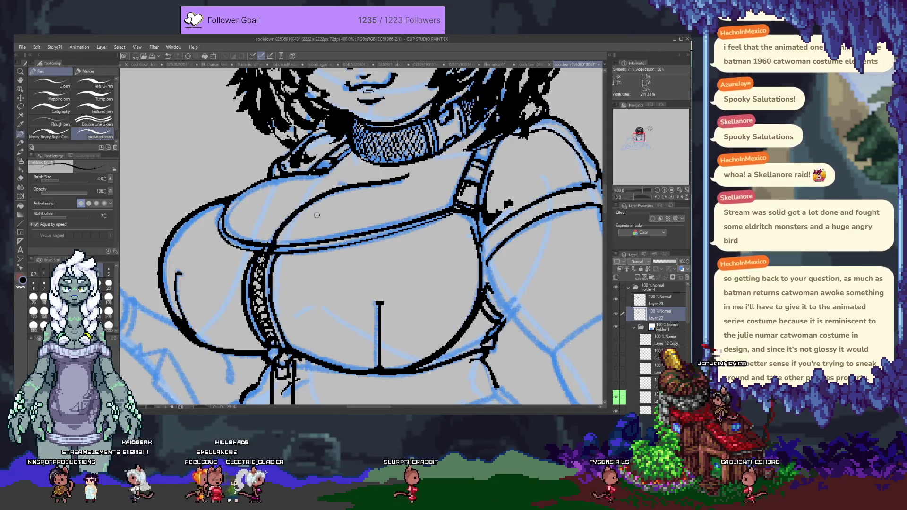
{"action": "key", "text": "ctrl+z"}
{"action": "left_click_drag", "start_coordinate": [412, 172], "coordinate": [278, 238]}
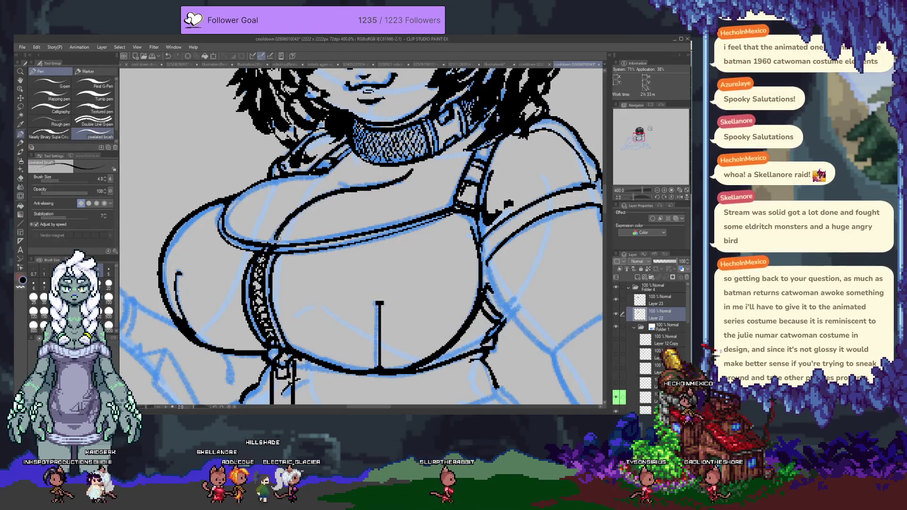
{"action": "key", "text": "ctrl+z"}
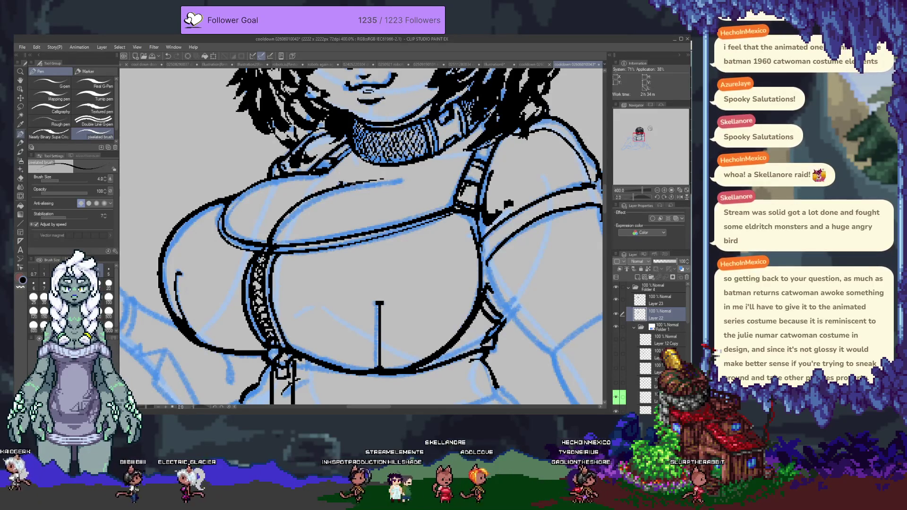
{"action": "left_click_drag", "start_coordinate": [450, 181], "coordinate": [456, 194]}
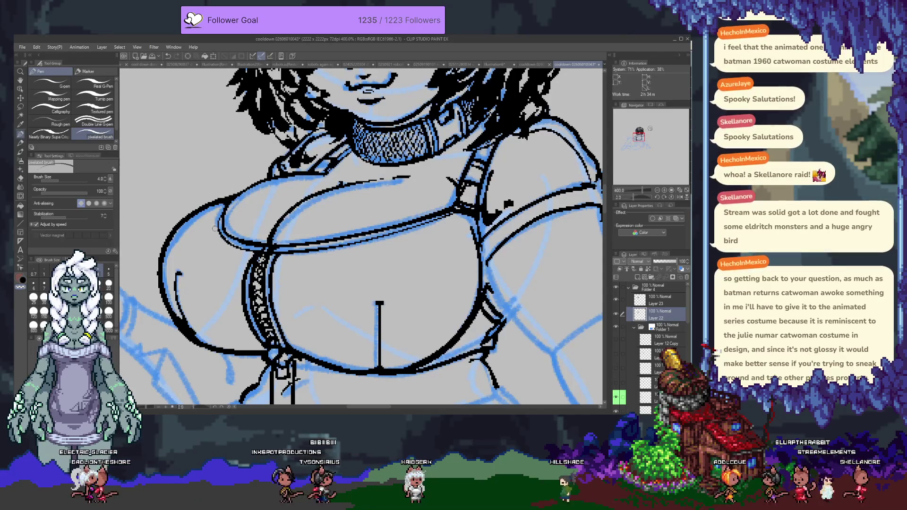
{"action": "left_click_drag", "start_coordinate": [231, 197], "coordinate": [324, 179]}
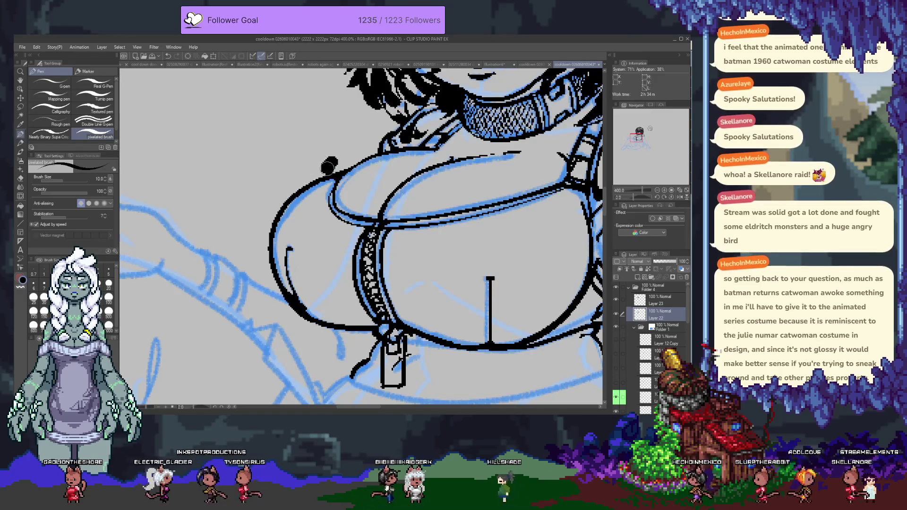
- Remove the old outline segments on the left breast with the brush at size 10
{"action": "key", "text": "bracketright"}
{"action": "key", "text": "bracketright"}
{"action": "key", "text": "bracketright"}
{"action": "key", "text": "ctrl+z"}
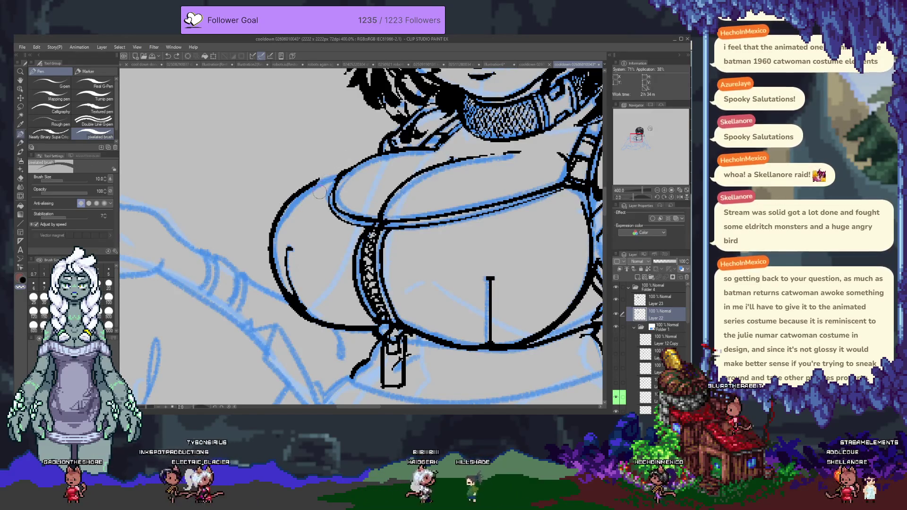
{"action": "key", "text": "ctrl+z"}
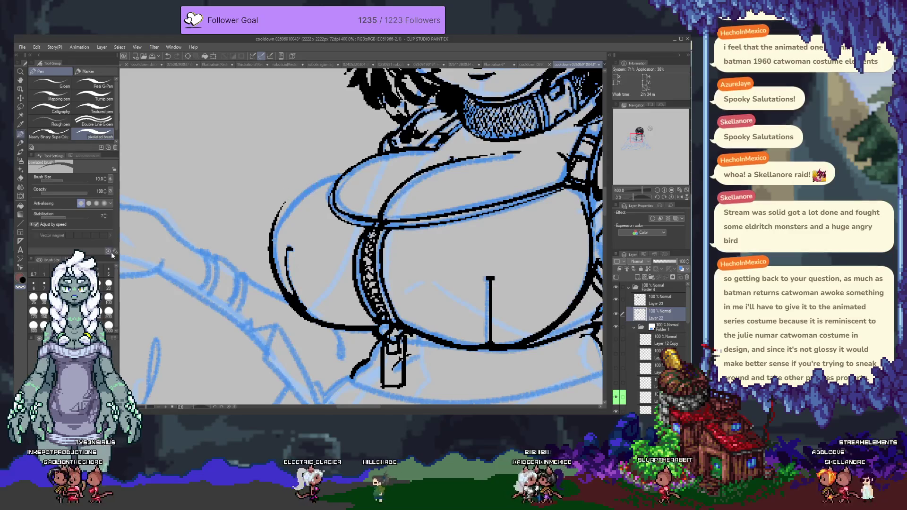
- Redraw the upper-left bust outline at size 4–5, retrying with undo until it fits
{"action": "left_click", "coordinate": [109, 269]}
{"action": "left_click_drag", "start_coordinate": [351, 168], "coordinate": [286, 203]}
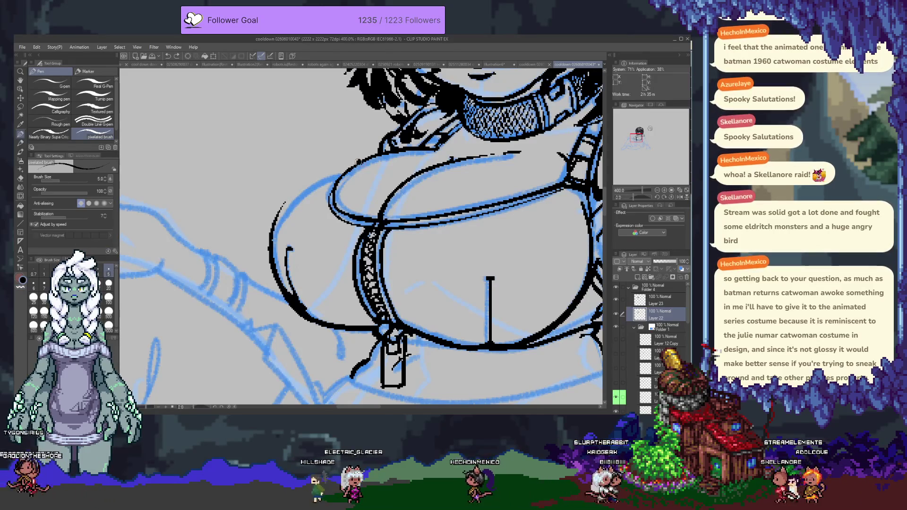
{"action": "key", "text": "ctrl+z"}
{"action": "key", "text": "bracketleft"}
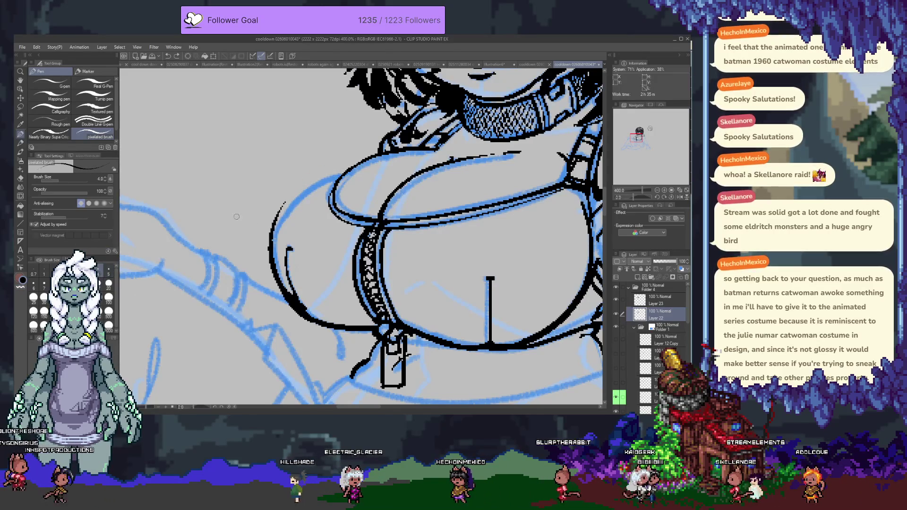
{"action": "left_click_drag", "start_coordinate": [330, 169], "coordinate": [272, 215]}
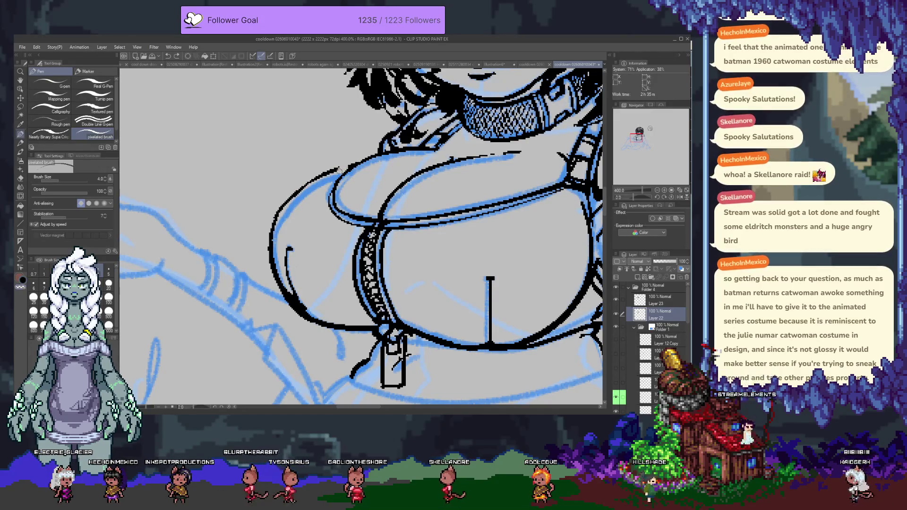
{"action": "key", "text": "ctrl+z"}
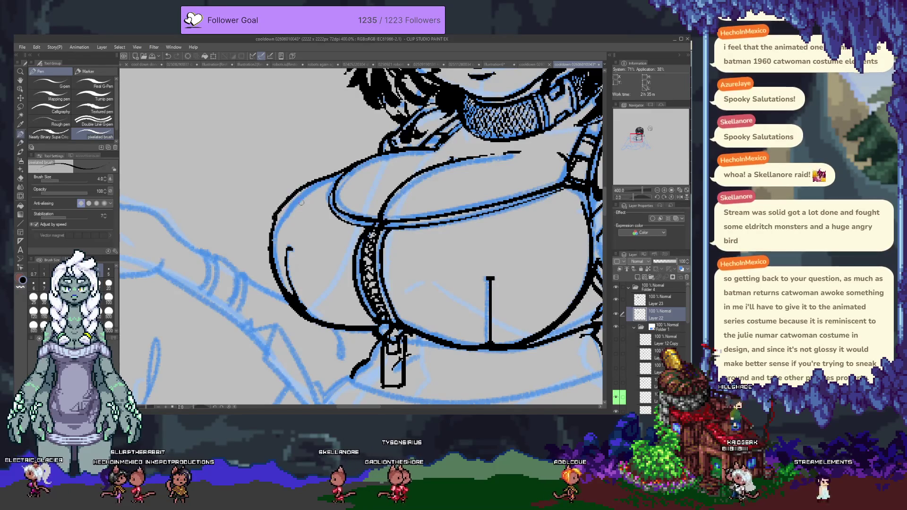
{"action": "left_click_drag", "start_coordinate": [364, 158], "coordinate": [292, 190]}
{"action": "key", "text": "ctrl+z"}
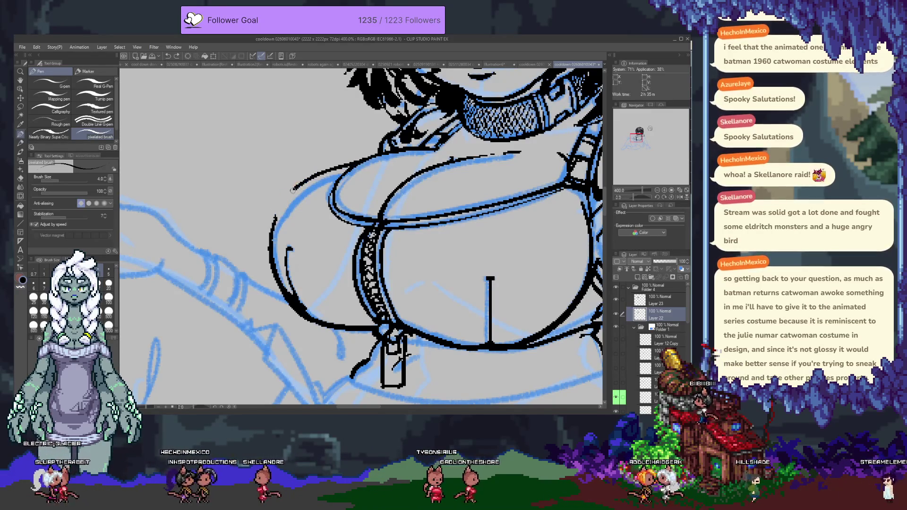
{"action": "key", "text": "ctrl+z"}
{"action": "key", "text": "ctrl+z"}
{"action": "mouse_move", "coordinate": [361, 160]}
{"action": "left_mouse_down"}
{"action": "mouse_move", "coordinate": [284, 205]}
{"action": "mouse_move", "coordinate": [292, 273]}
{"action": "left_mouse_up"}
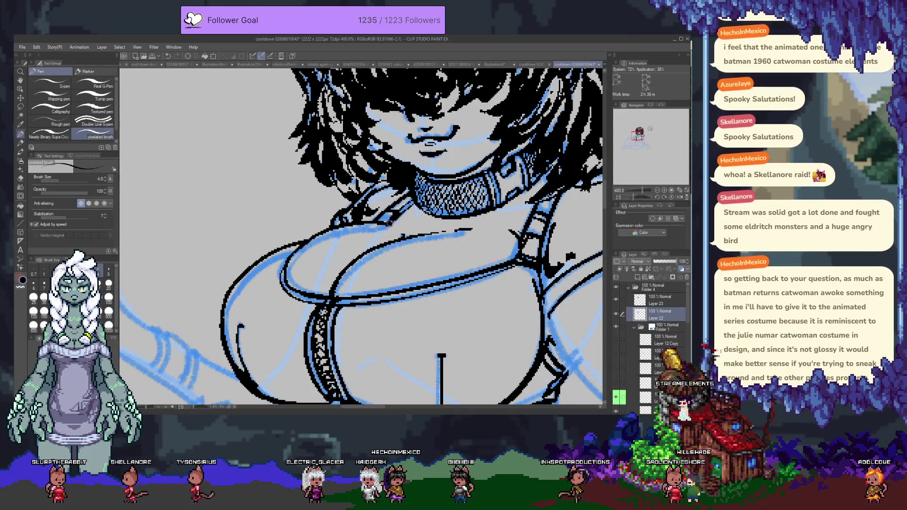
- Zoom out to 262%, pan down to the skirt sketch, and pick the size-15 hard eraser
{"action": "scroll", "coordinate": [445, 294], "scroll_direction": "down", "scroll_amount": 3}
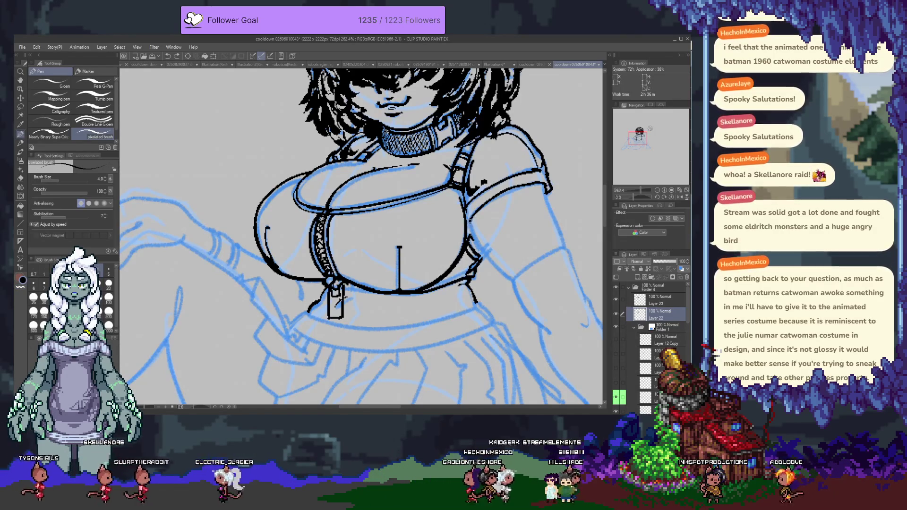
{"action": "left_click_drag", "start_coordinate": [510, 167], "coordinate": [430, 198]}
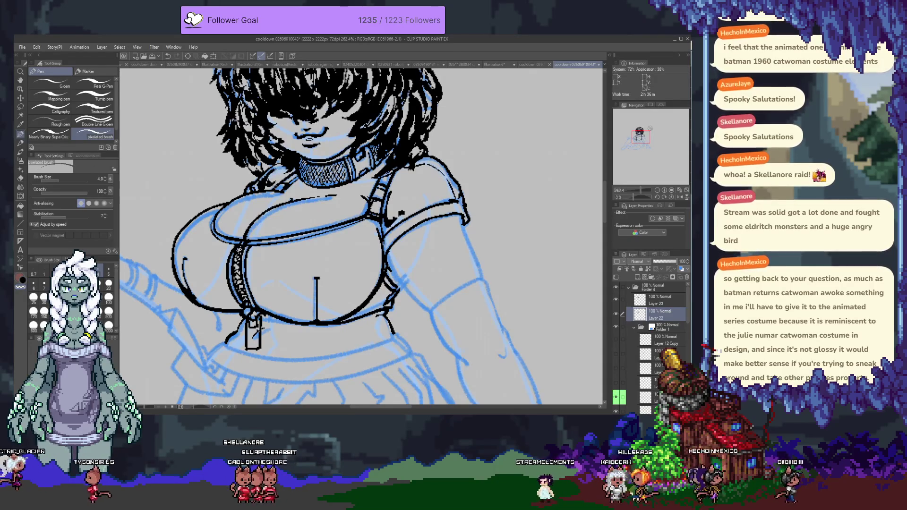
{"action": "left_click_drag", "start_coordinate": [416, 330], "coordinate": [434, 189]}
{"action": "key", "text": "e"}
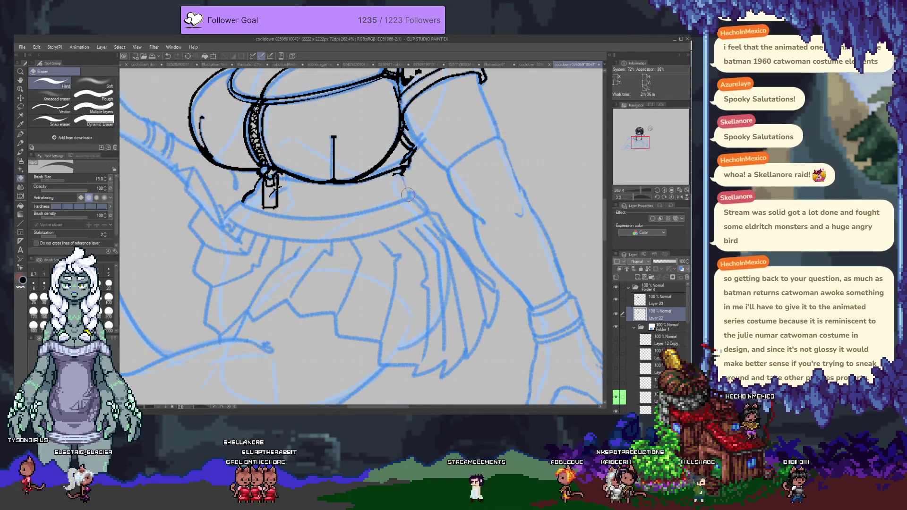
- Remove stray strokes under the bust, then ink black detail inside the zipper pull at pen size 5
{"action": "key", "text": "p"}
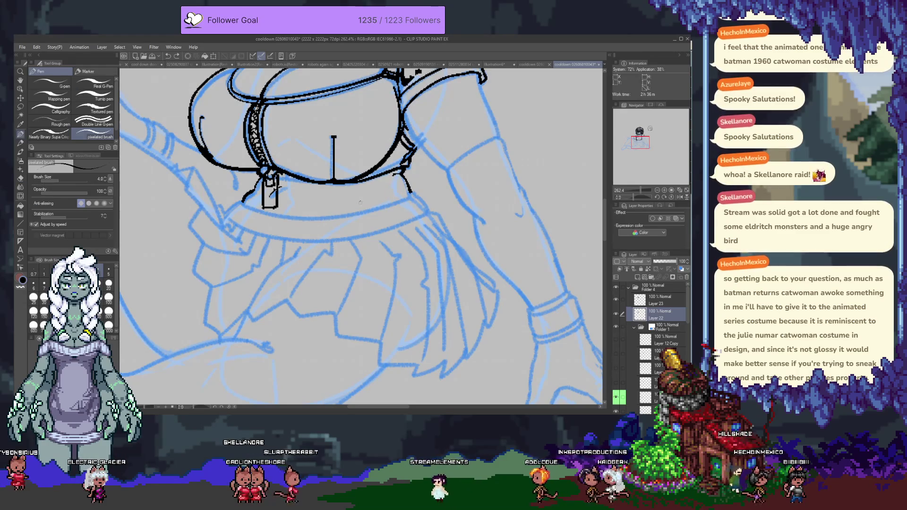
{"action": "key", "text": "bracketright"}
{"action": "key", "text": "bracketright"}
{"action": "key", "text": "bracketright"}
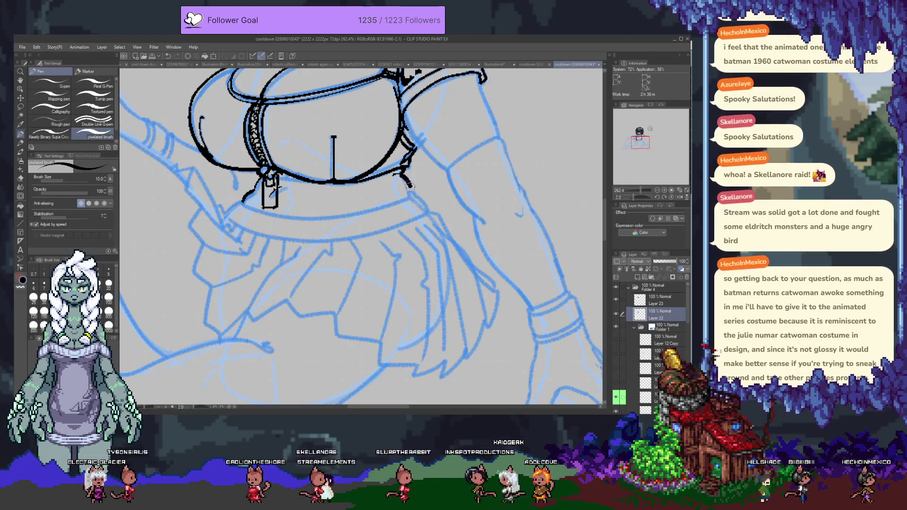
{"action": "key", "text": "ctrl+z"}
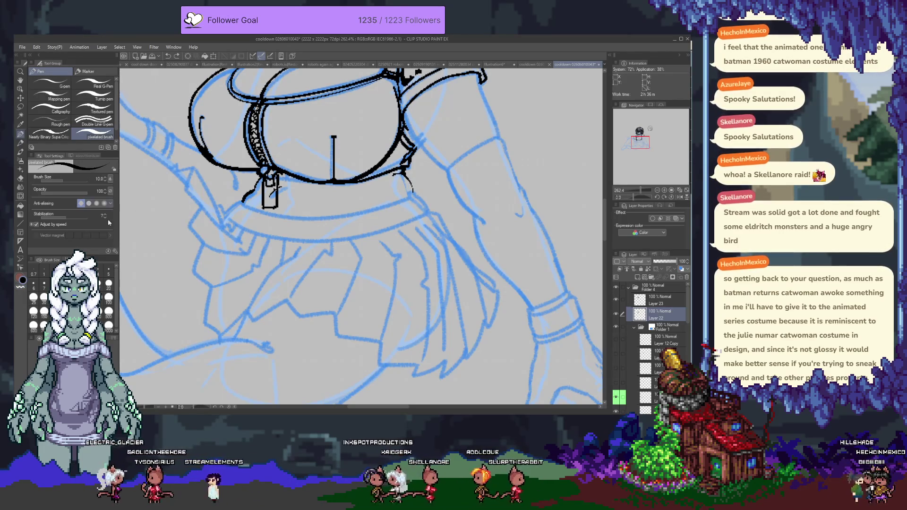
{"action": "key", "text": "ctrl+z"}
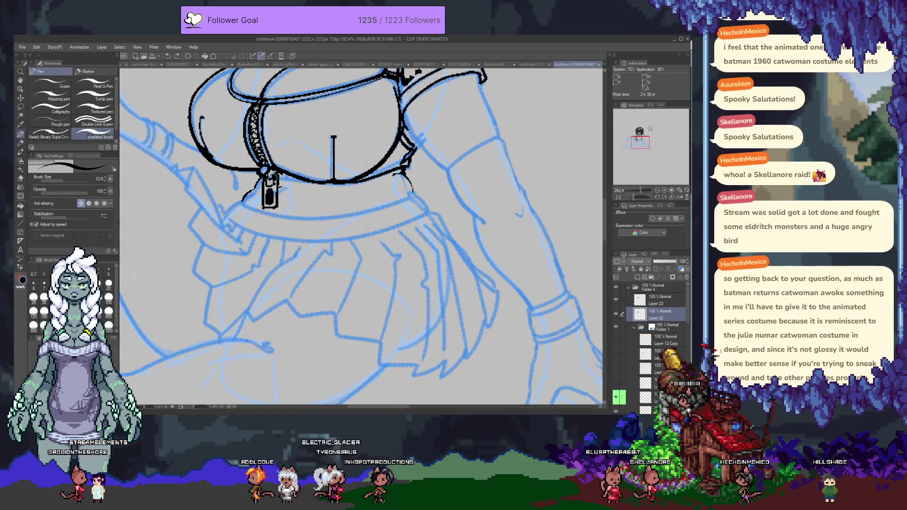
{"action": "left_click", "coordinate": [110, 271]}
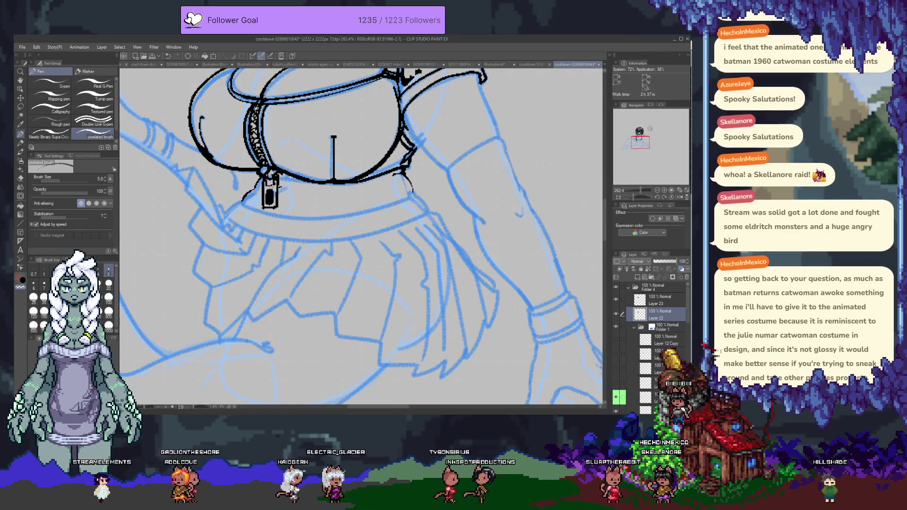
{"action": "key", "text": "ctrl+z"}
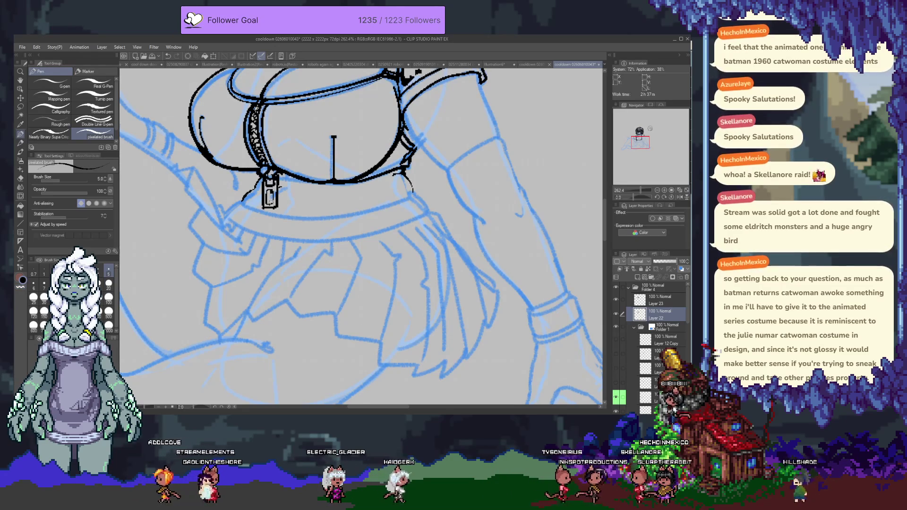
{"action": "left_click_drag", "start_coordinate": [269, 188], "coordinate": [268, 204]}
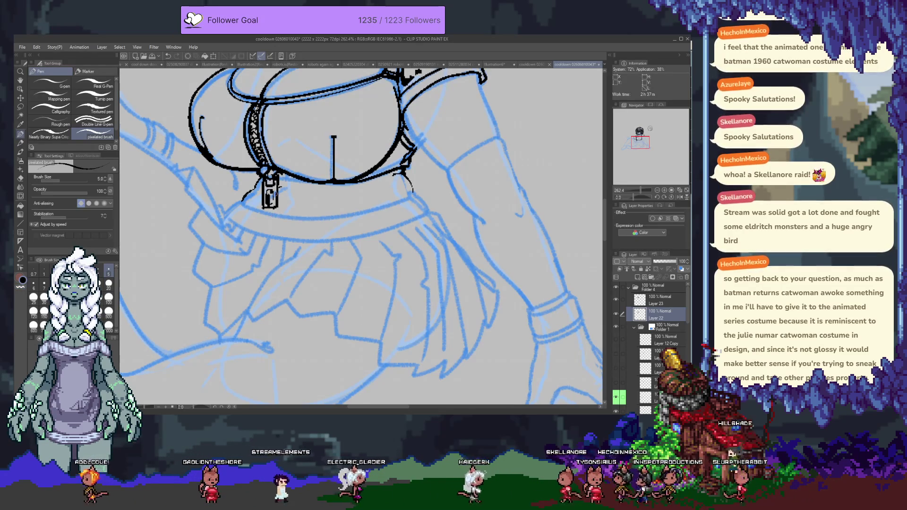
{"action": "left_click_drag", "start_coordinate": [264, 109], "coordinate": [293, 148]}
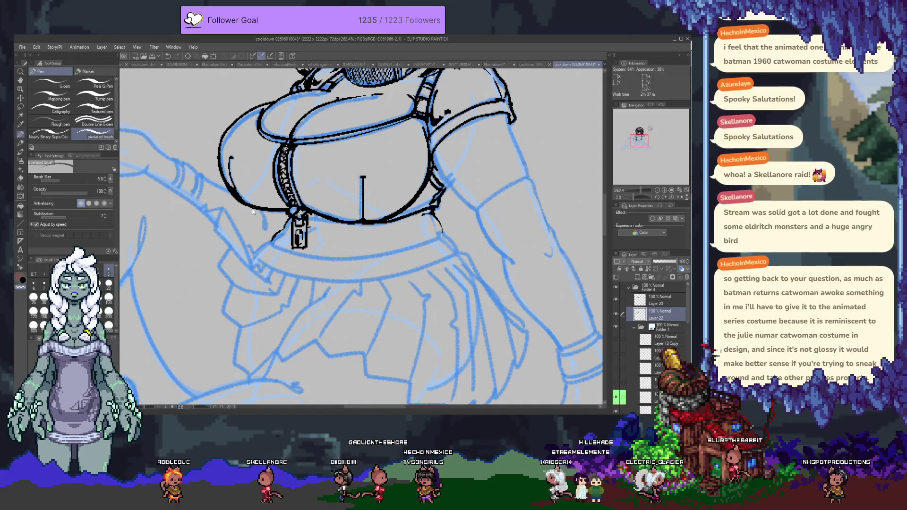
- Pan back to the lower torso, remove the stray brown stroke, and switch the colour to black
{"action": "left_click_drag", "start_coordinate": [431, 221], "coordinate": [414, 268]}
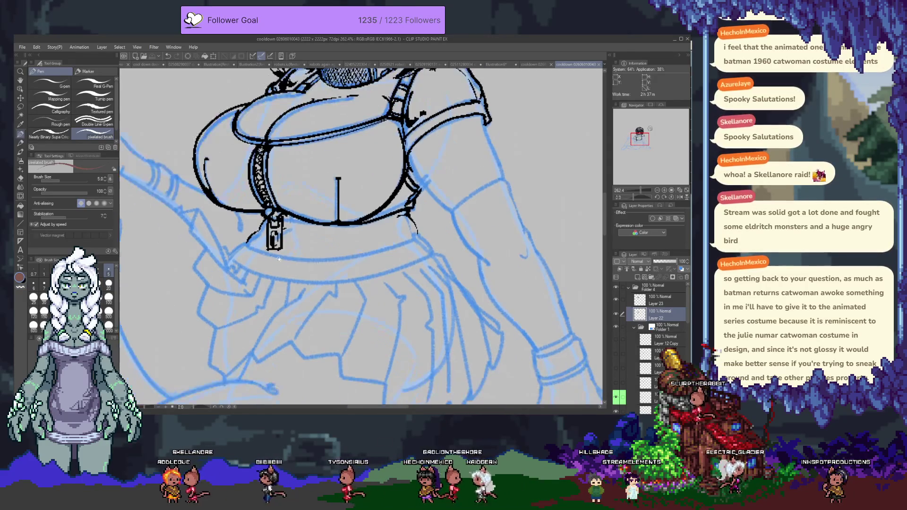
{"action": "mouse_move", "coordinate": [290, 170]}
{"action": "left_mouse_down"}
{"action": "mouse_move", "coordinate": [307, 289]}
{"action": "mouse_move", "coordinate": [303, 136]}
{"action": "left_mouse_up"}
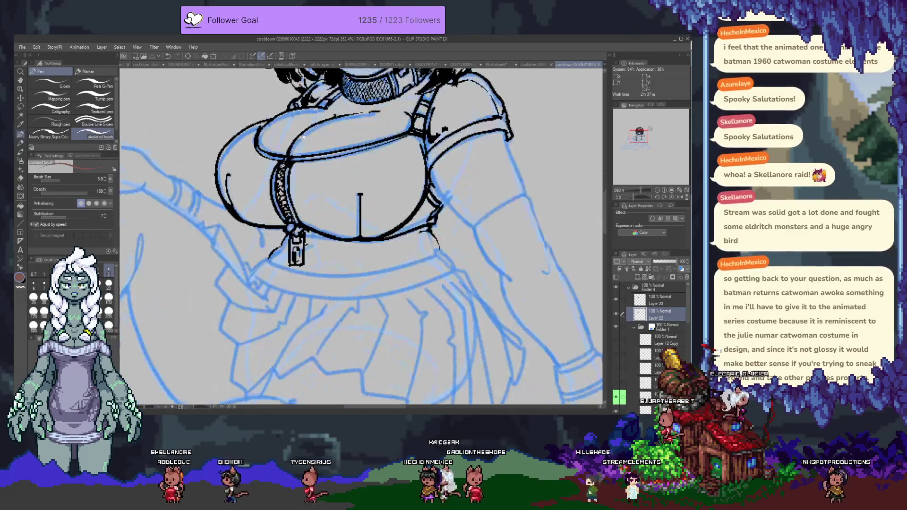
{"action": "left_click_drag", "start_coordinate": [268, 256], "coordinate": [425, 254]}
{"action": "key", "text": "ctrl+z"}
{"action": "key", "text": "x"}
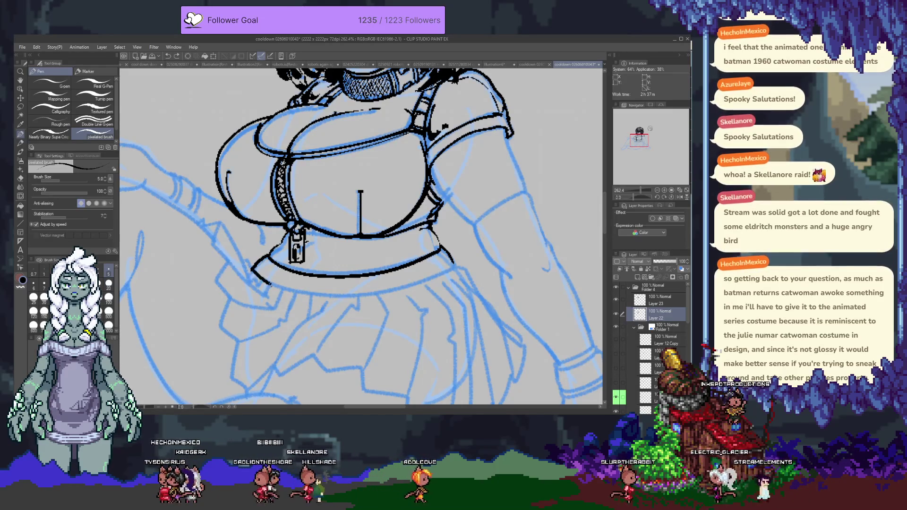
- Try several curves under the belt, undoing each attempt
{"action": "left_click_drag", "start_coordinate": [270, 284], "coordinate": [433, 277]}
{"action": "key", "text": "ctrl+z"}
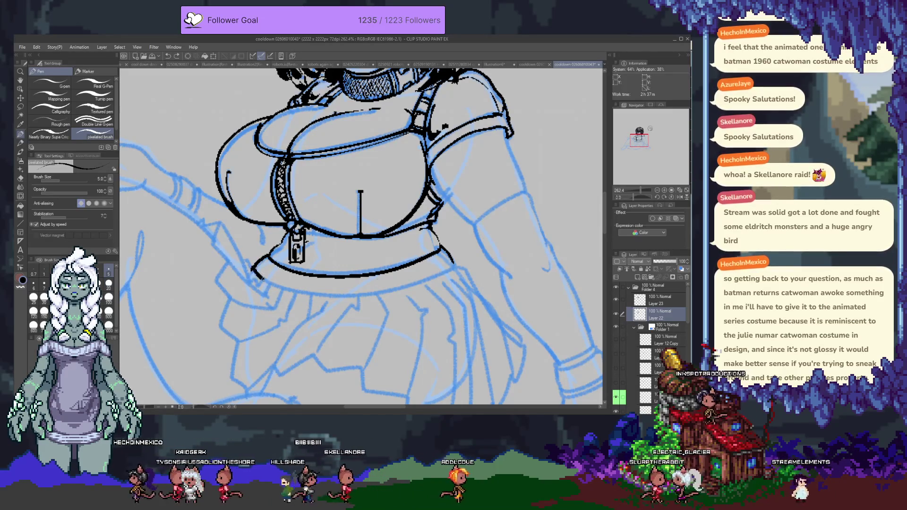
{"action": "left_click_drag", "start_coordinate": [252, 271], "coordinate": [457, 267]}
{"action": "key", "text": "ctrl+z"}
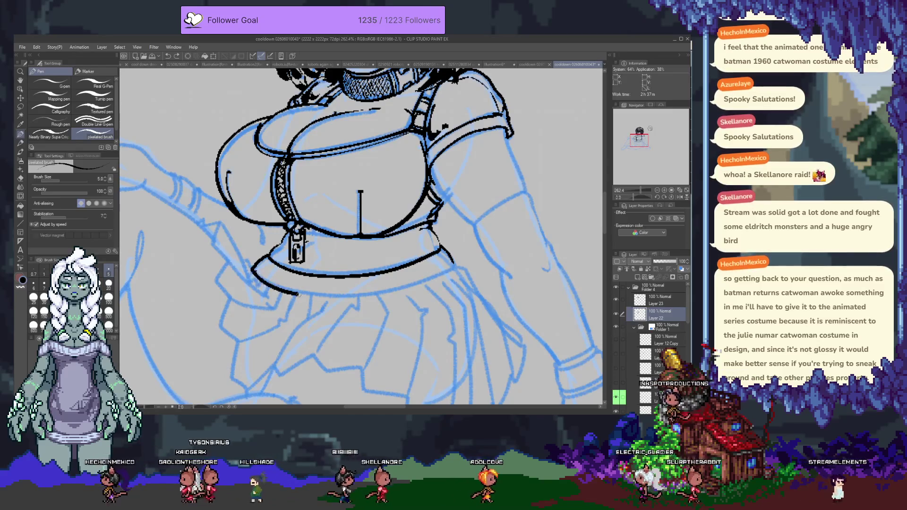
{"action": "left_click_drag", "start_coordinate": [253, 272], "coordinate": [470, 263]}
{"action": "key", "text": "ctrl+z"}
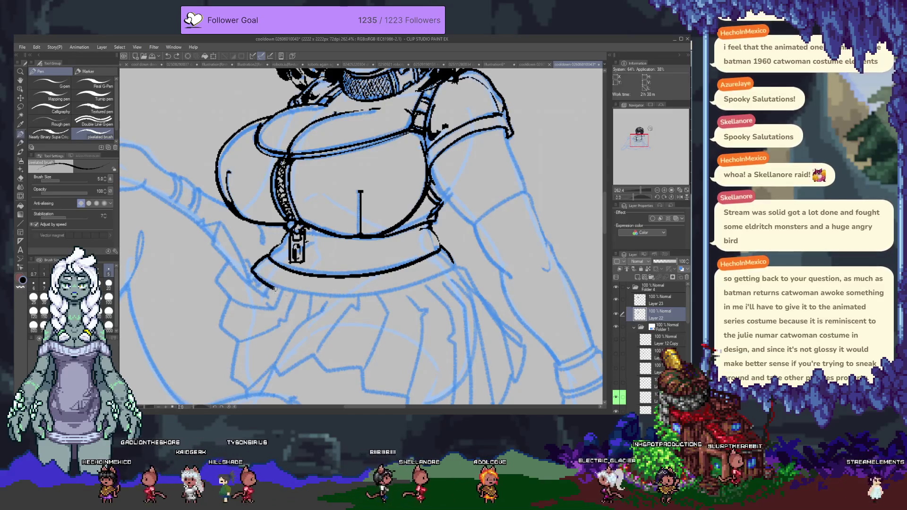
{"action": "key", "text": "ctrl+z"}
{"action": "left_click_drag", "start_coordinate": [253, 271], "coordinate": [469, 263]}
{"action": "key", "text": "ctrl+z"}
{"action": "key", "text": "ctrl+z"}
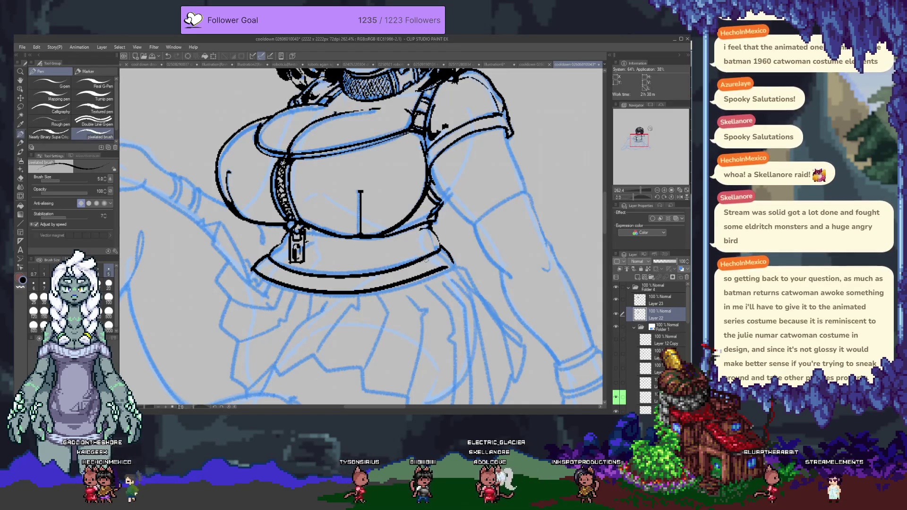
{"action": "left_click_drag", "start_coordinate": [426, 260], "coordinate": [399, 189]}
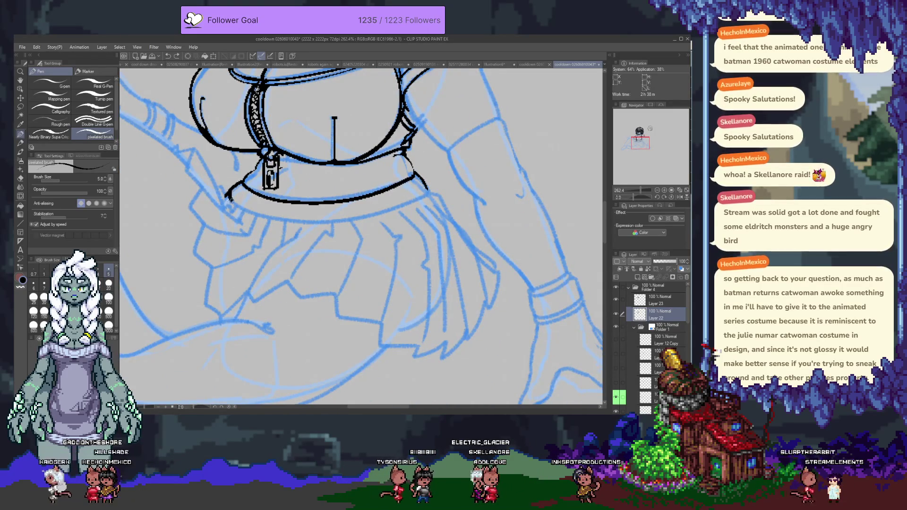
{"action": "key", "text": "ctrl+z"}
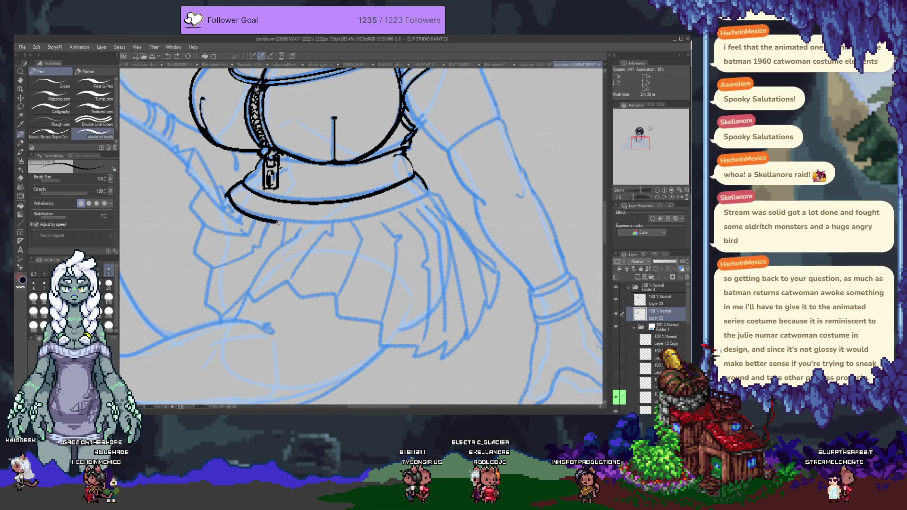
{"action": "key", "text": "ctrl+z"}
- Redraw the belt's lower outline until it fits, and add a small tick beside the zipper pull
{"action": "left_click_drag", "start_coordinate": [227, 195], "coordinate": [410, 199]}
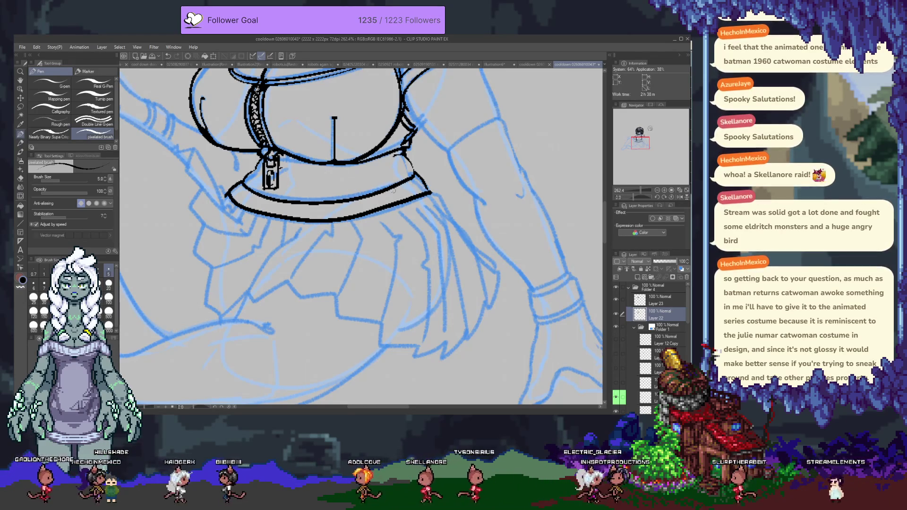
{"action": "left_click_drag", "start_coordinate": [380, 193], "coordinate": [385, 206]}
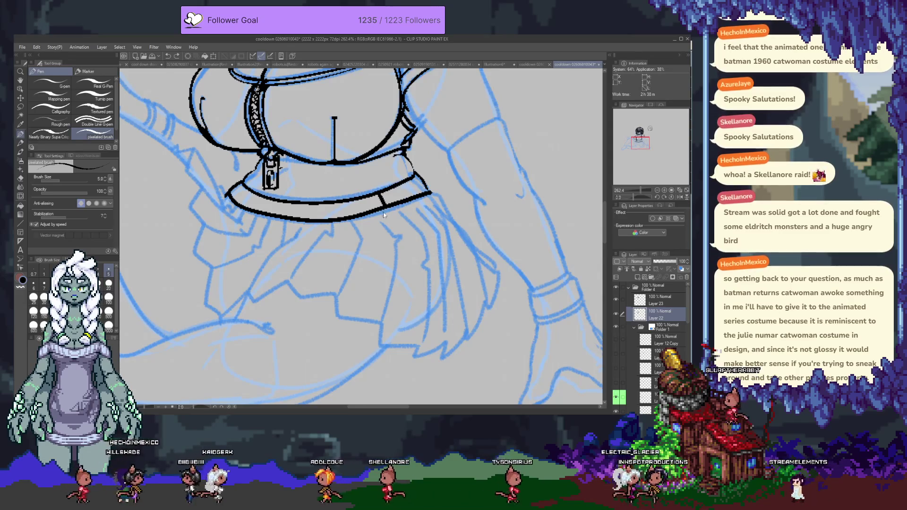
{"action": "key", "text": "ctrl+z"}
{"action": "key", "text": "ctrl+z"}
{"action": "left_click_drag", "start_coordinate": [226, 198], "coordinate": [439, 192]}
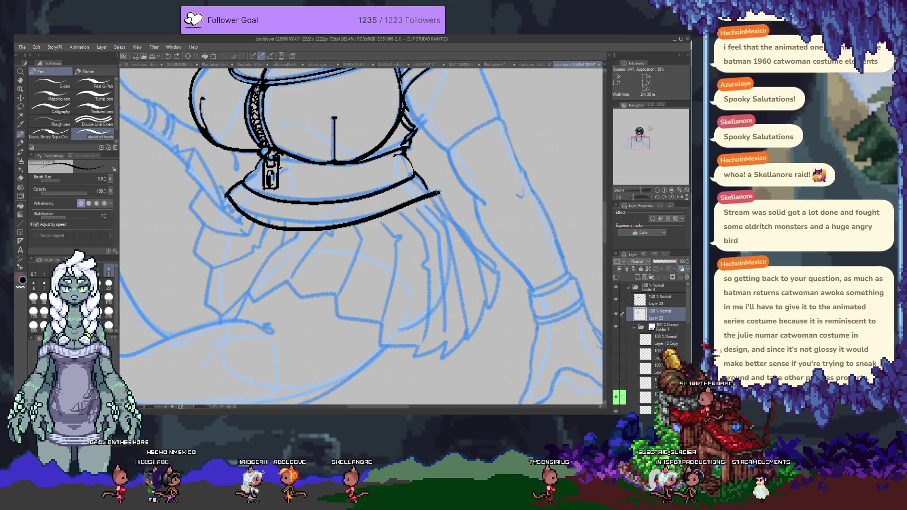
{"action": "key", "text": "ctrl+z"}
{"action": "mouse_move", "coordinate": [229, 198]}
{"action": "left_mouse_down"}
{"action": "mouse_move", "coordinate": [350, 210]}
{"action": "mouse_move", "coordinate": [434, 192]}
{"action": "left_mouse_up"}
{"action": "key", "text": "ctrl+z"}
{"action": "key", "text": "ctrl+z"}
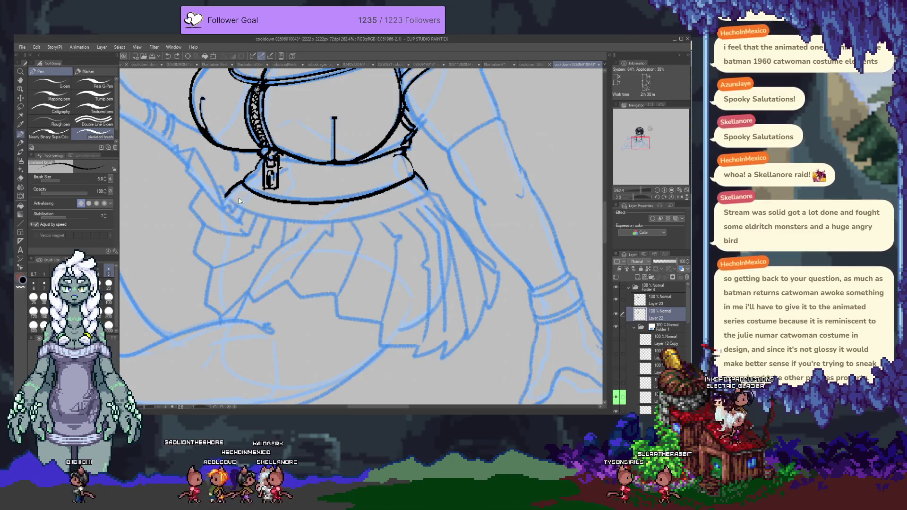
{"action": "left_click_drag", "start_coordinate": [228, 199], "coordinate": [404, 195]}
{"action": "key", "text": "ctrl+z"}
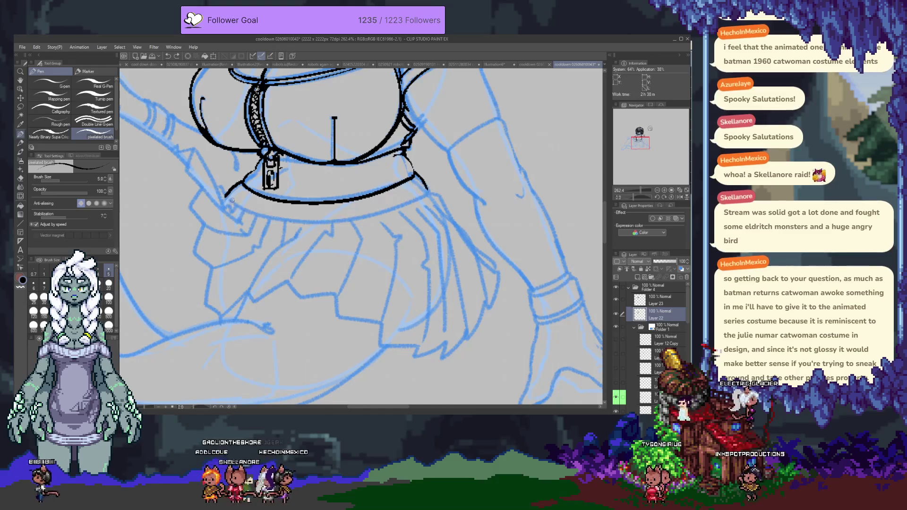
{"action": "left_click_drag", "start_coordinate": [228, 198], "coordinate": [391, 200]}
{"action": "key", "text": "ctrl+z"}
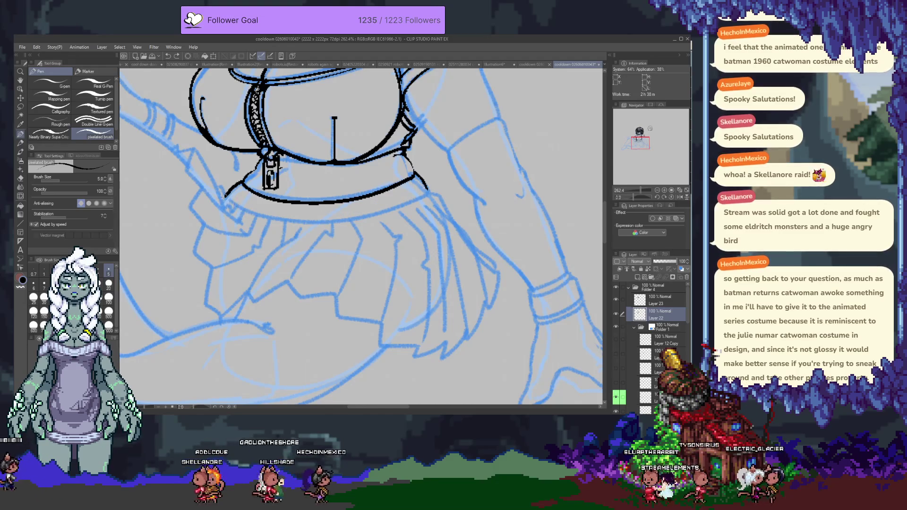
{"action": "left_click_drag", "start_coordinate": [226, 199], "coordinate": [443, 185]}
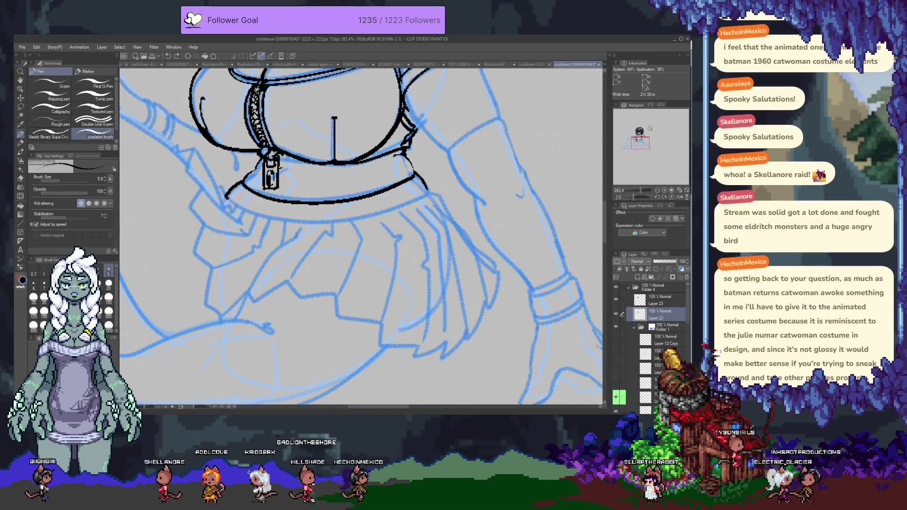
{"action": "key", "text": "ctrl+z"}
{"action": "left_click_drag", "start_coordinate": [227, 199], "coordinate": [413, 198]}
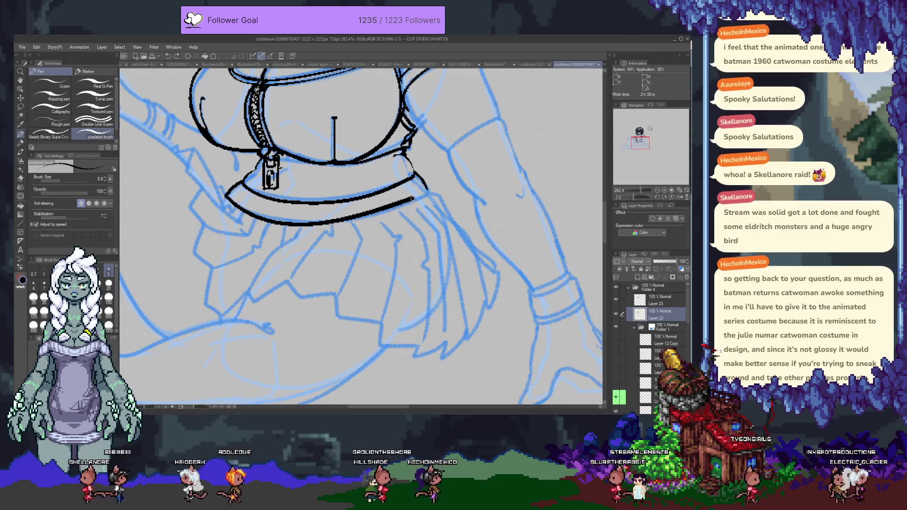
{"action": "key", "text": "ctrl+z"}
{"action": "left_click_drag", "start_coordinate": [227, 199], "coordinate": [428, 188]}
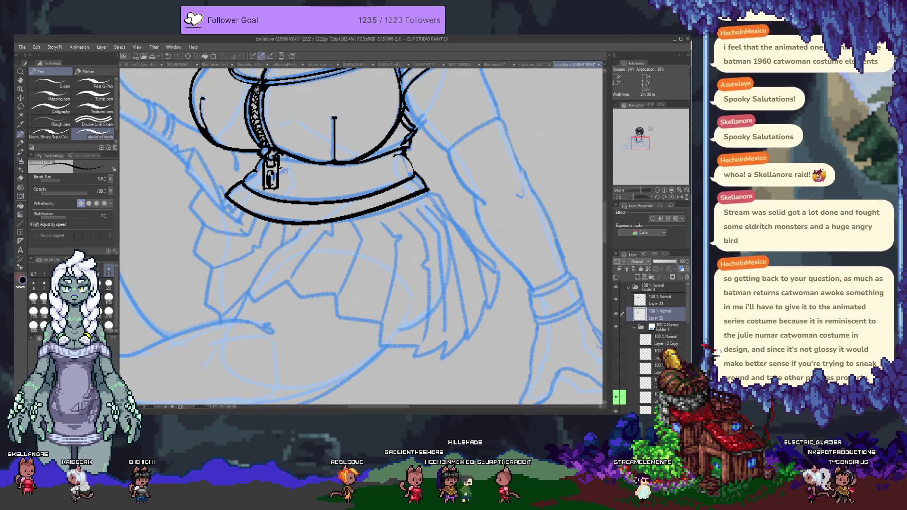
{"action": "left_click_drag", "start_coordinate": [280, 168], "coordinate": [284, 174]}
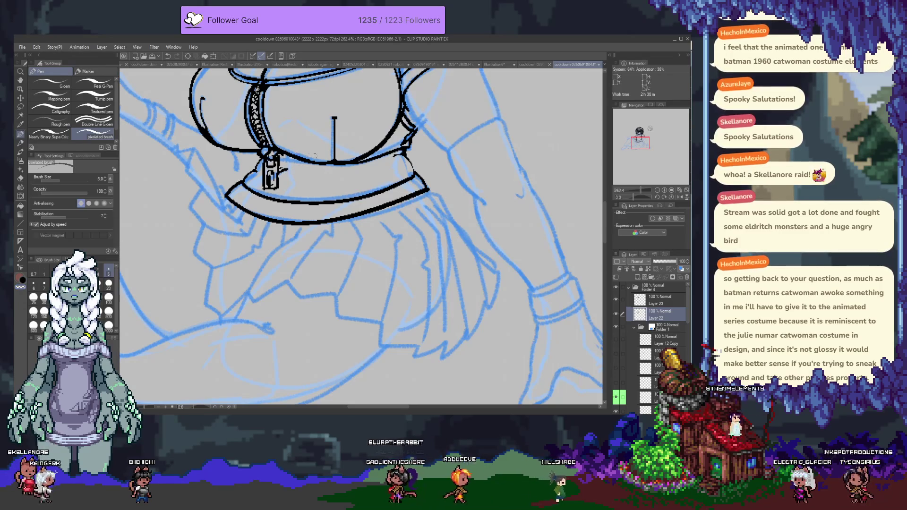
{"action": "left_click_drag", "start_coordinate": [520, 194], "coordinate": [576, 344]}
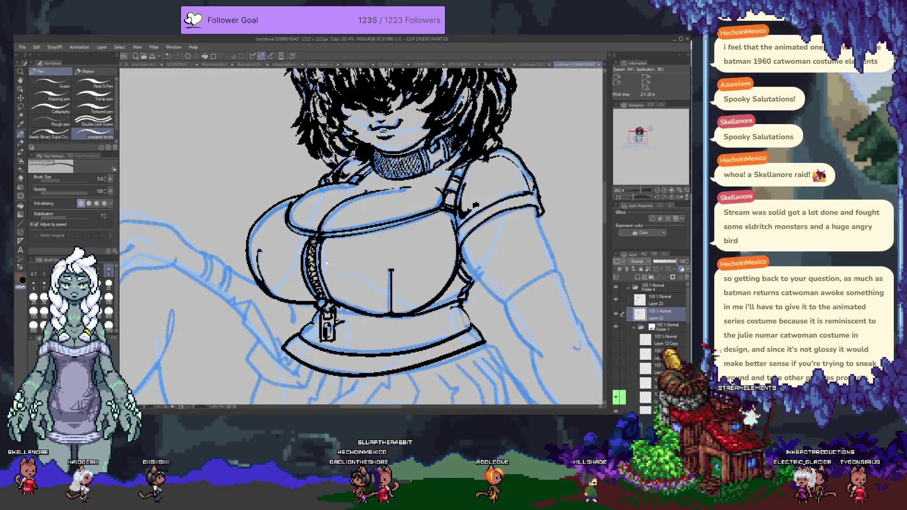
- Redraw the arm's outer line, extending it down past the elbow
{"action": "left_click_drag", "start_coordinate": [326, 262], "coordinate": [287, 237]}
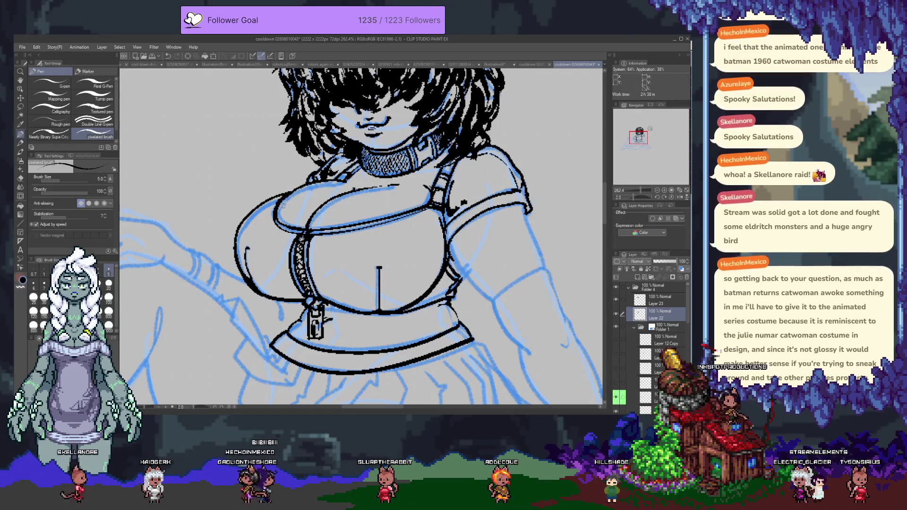
{"action": "key", "text": "e"}
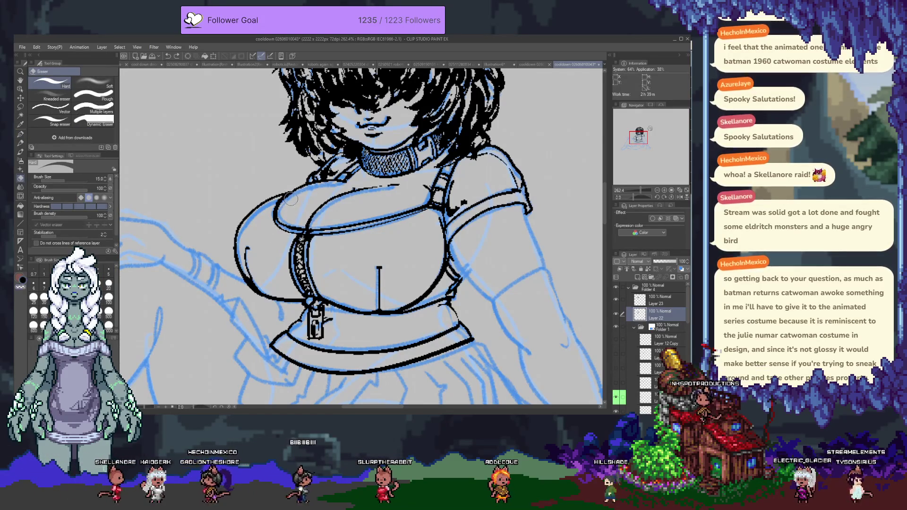
{"action": "key", "text": "p"}
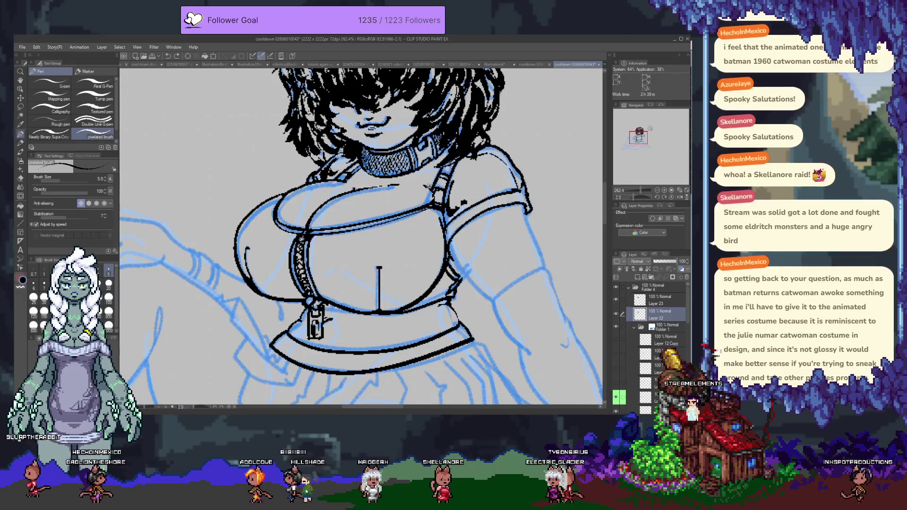
{"action": "mouse_move", "coordinate": [467, 252]}
{"action": "left_mouse_down"}
{"action": "mouse_move", "coordinate": [400, 180]}
{"action": "mouse_move", "coordinate": [432, 232]}
{"action": "left_mouse_up"}
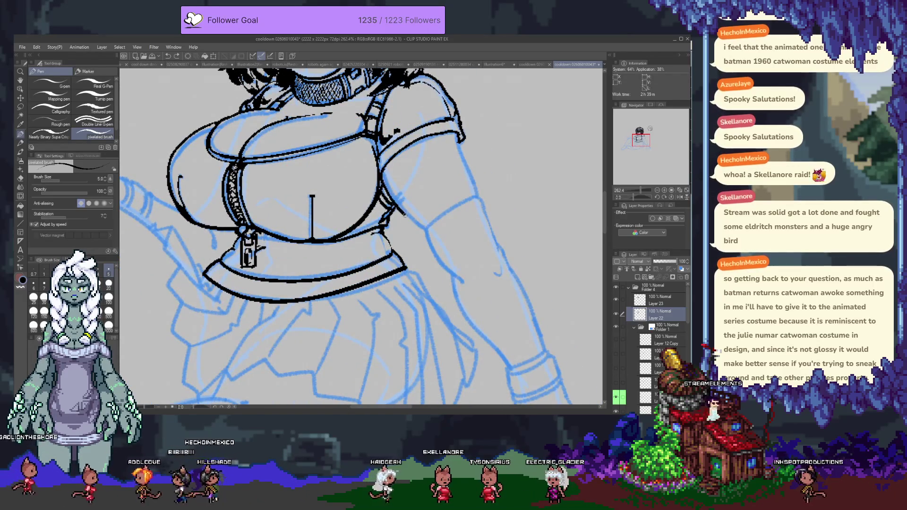
{"action": "left_click_drag", "start_coordinate": [462, 144], "coordinate": [481, 207]}
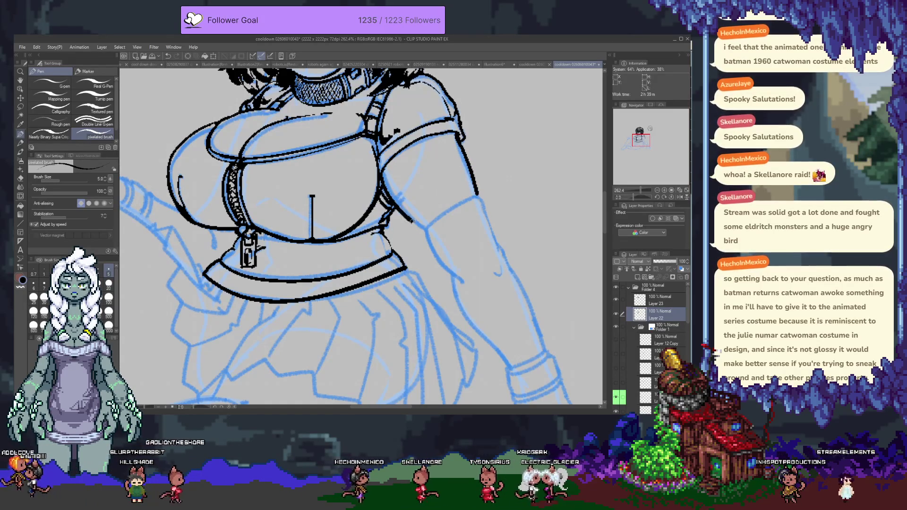
{"action": "key", "text": "ctrl+z"}
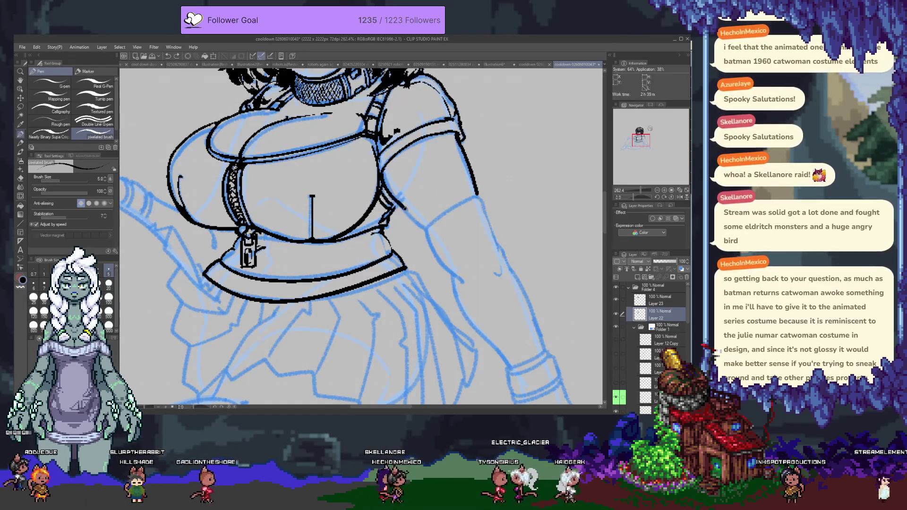
{"action": "key", "text": "ctrl+z"}
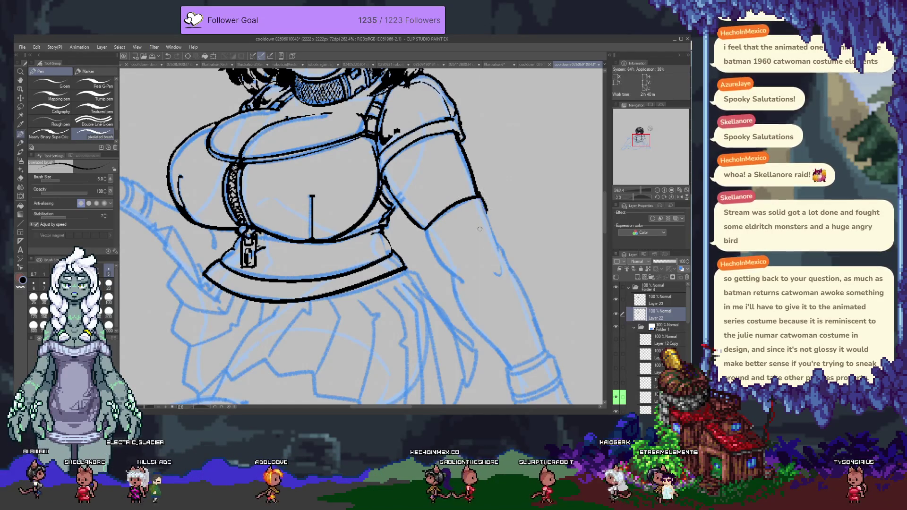
{"action": "left_click_drag", "start_coordinate": [424, 233], "coordinate": [450, 276]}
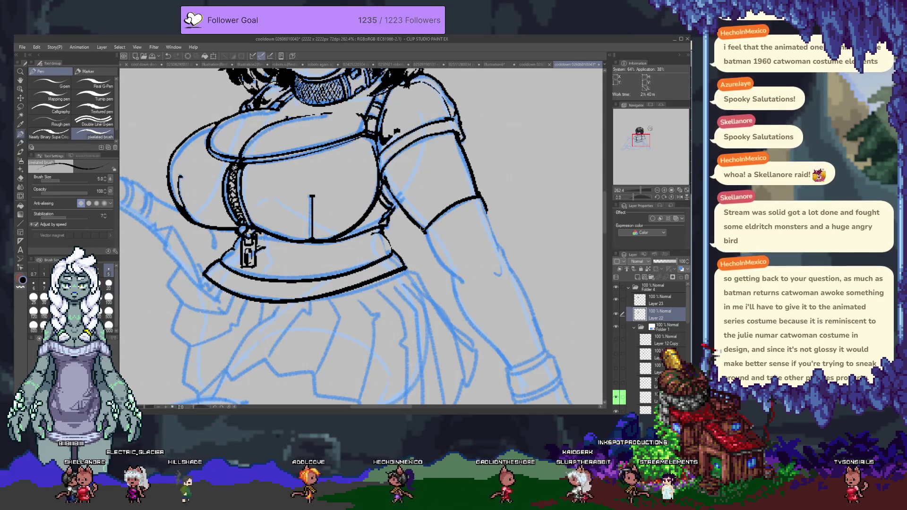
- Add new raster Layer 24 above Layer 23 and start a thick outline on the left breast
{"action": "left_click_drag", "start_coordinate": [353, 269], "coordinate": [490, 298]}
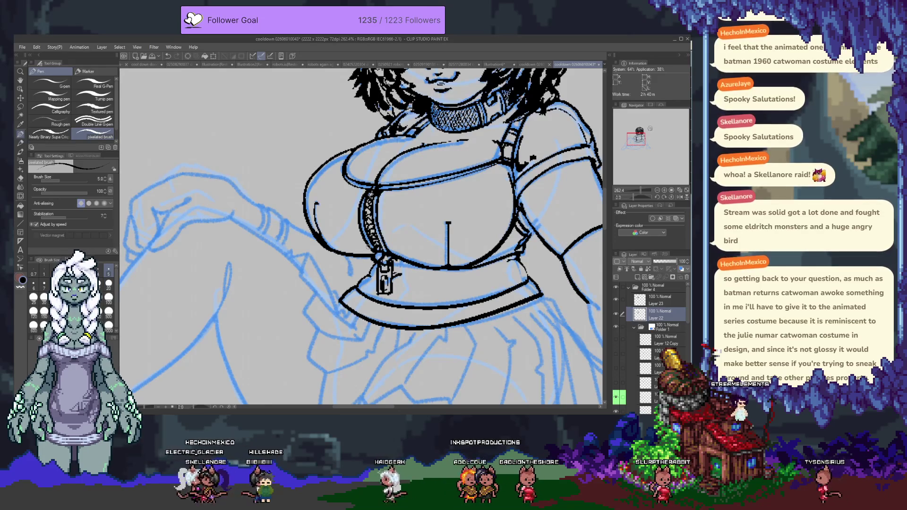
{"action": "mouse_move", "coordinate": [435, 161]}
{"action": "left_mouse_down"}
{"action": "mouse_move", "coordinate": [367, 311]}
{"action": "mouse_move", "coordinate": [396, 264]}
{"action": "left_mouse_up"}
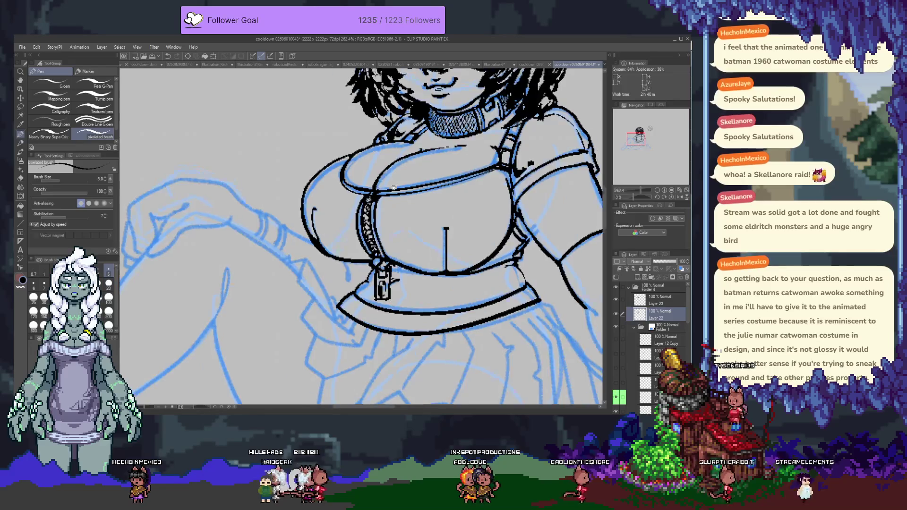
{"action": "key", "text": "ctrl+shift+n"}
{"action": "left_click_drag", "start_coordinate": [476, 323], "coordinate": [461, 276]}
{"action": "left_click_drag", "start_coordinate": [270, 236], "coordinate": [275, 273]}
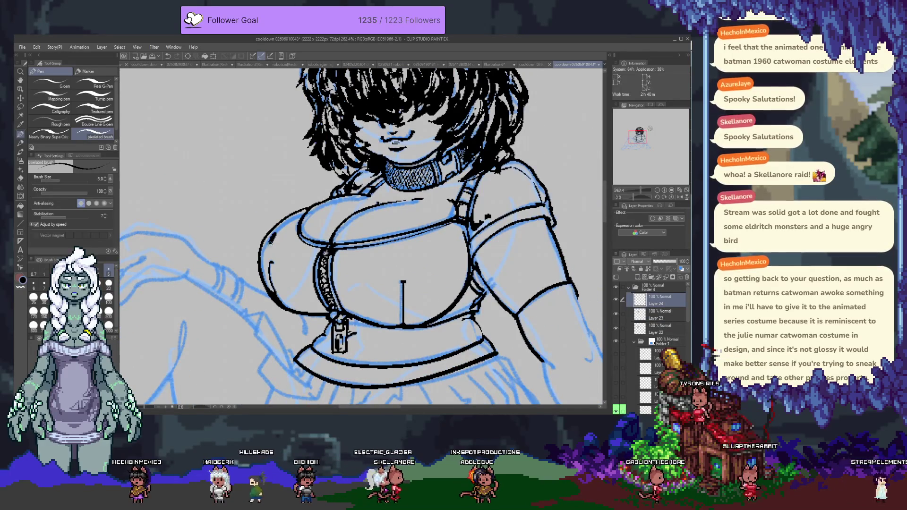
- At brush size 10, paint a solid black shadow along the left breast's lower edge on Layer 24
{"action": "key", "text": "ctrl+z"}
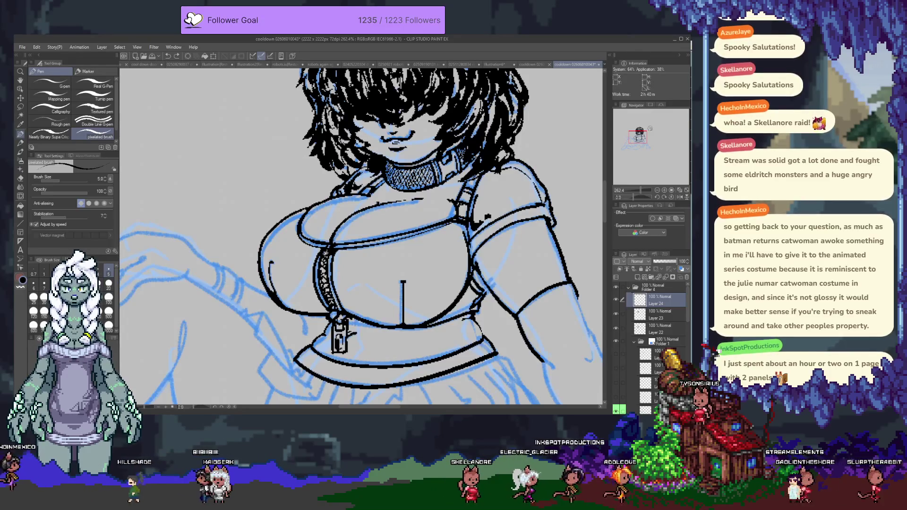
{"action": "key", "text": "bracketright"}
{"action": "key", "text": "bracketright"}
{"action": "key", "text": "bracketright"}
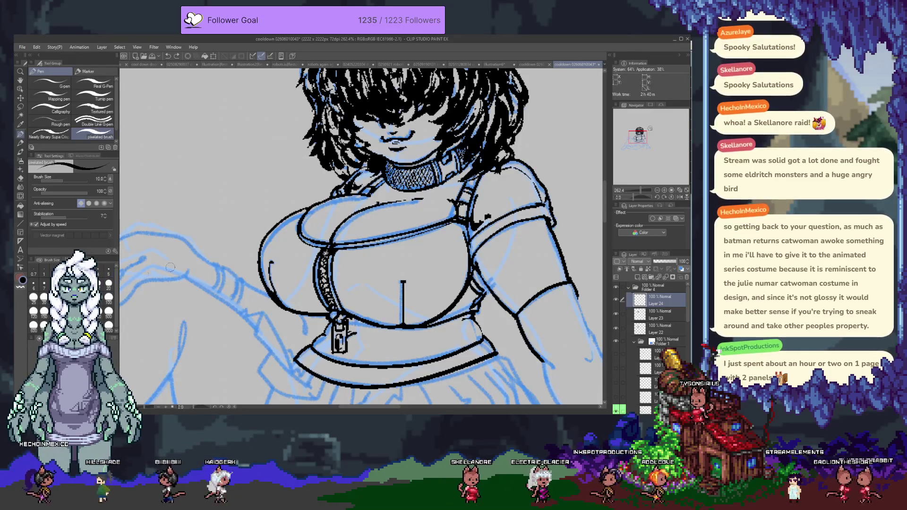
{"action": "left_click_drag", "start_coordinate": [289, 225], "coordinate": [268, 257]}
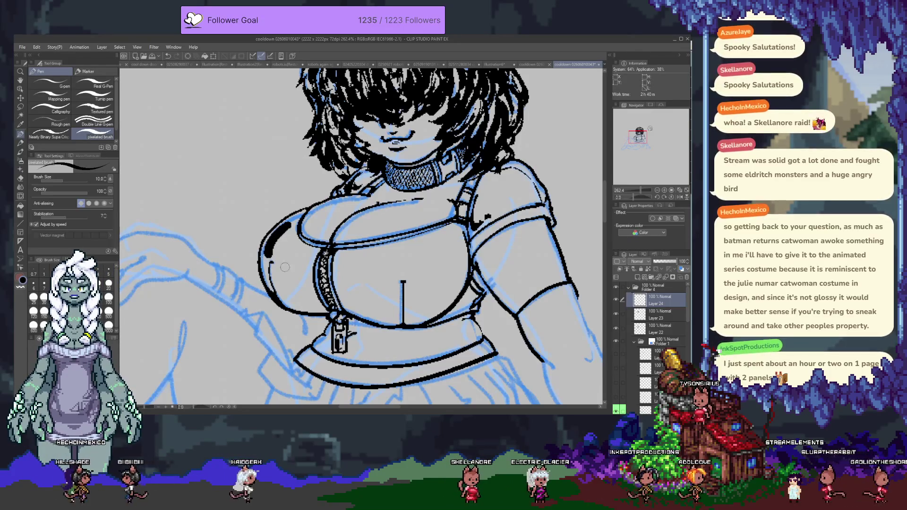
{"action": "key", "text": "ctrl+z"}
{"action": "left_click_drag", "start_coordinate": [287, 223], "coordinate": [270, 266]}
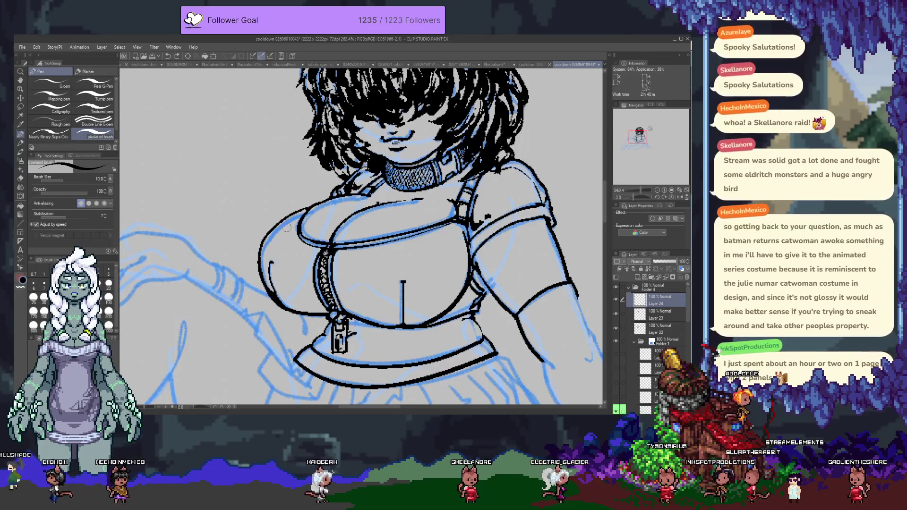
{"action": "key", "text": "ctrl+z"}
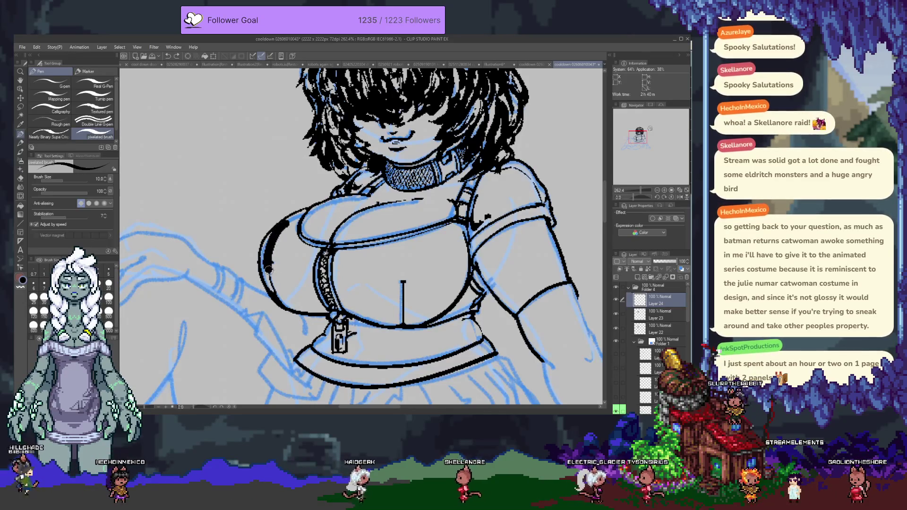
{"action": "key", "text": "ctrl+z"}
{"action": "left_click_drag", "start_coordinate": [316, 307], "coordinate": [282, 287]}
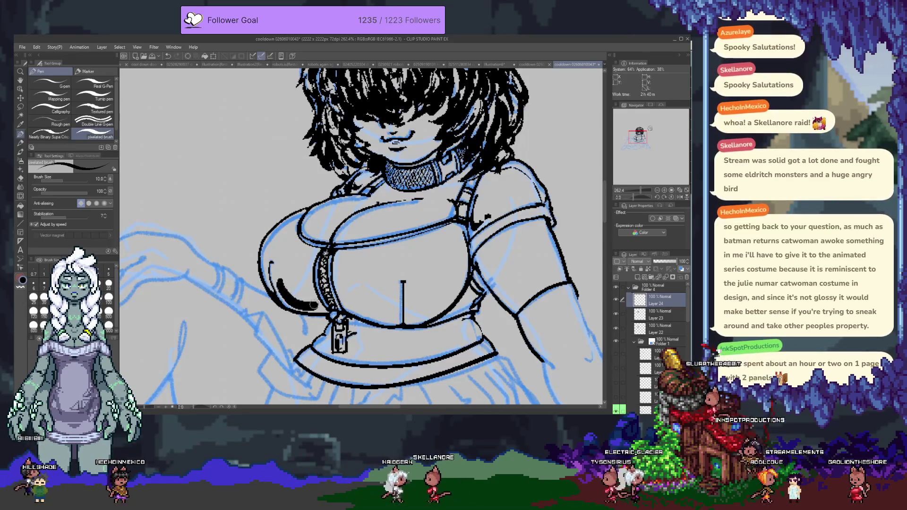
{"action": "left_click_drag", "start_coordinate": [295, 296], "coordinate": [290, 291]}
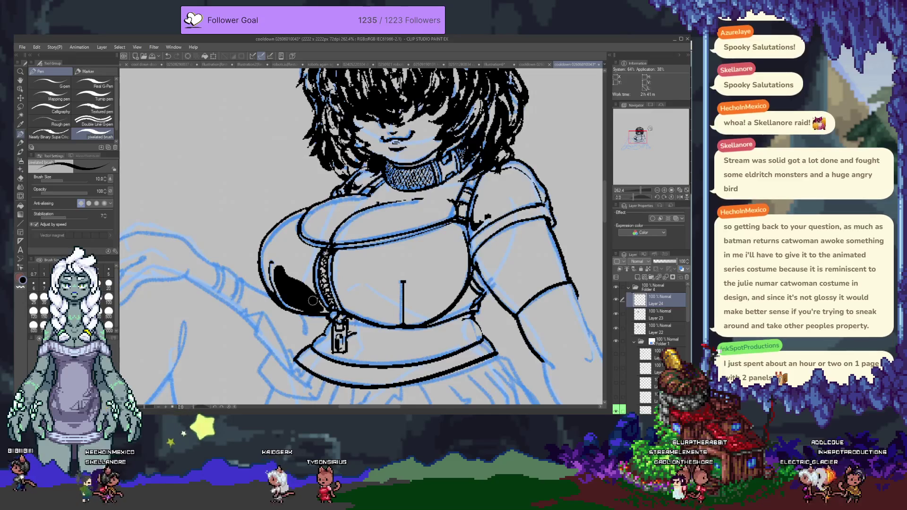
- Fill the notch at the shadow's top and lower Layer 24 to 52% opacity
{"action": "left_click_drag", "start_coordinate": [303, 271], "coordinate": [295, 269]}
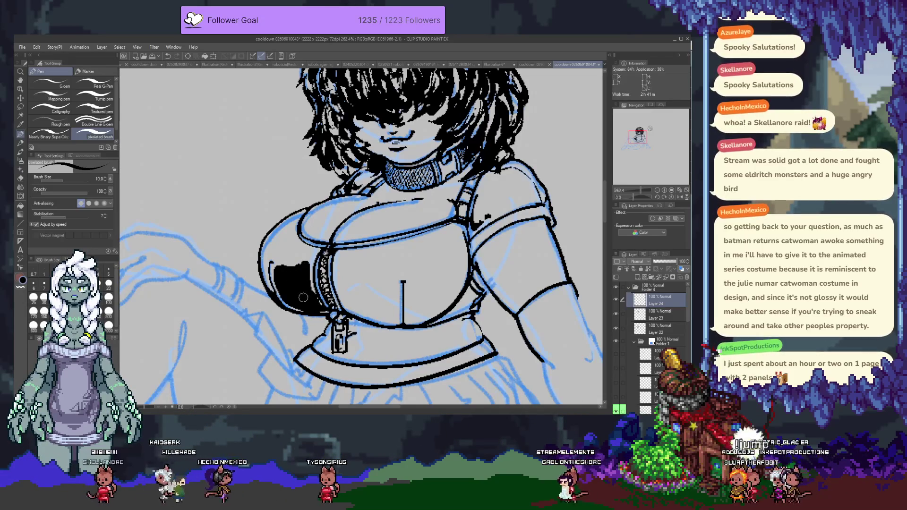
{"action": "scroll", "coordinate": [303, 297], "scroll_direction": "down", "scroll_amount": 2}
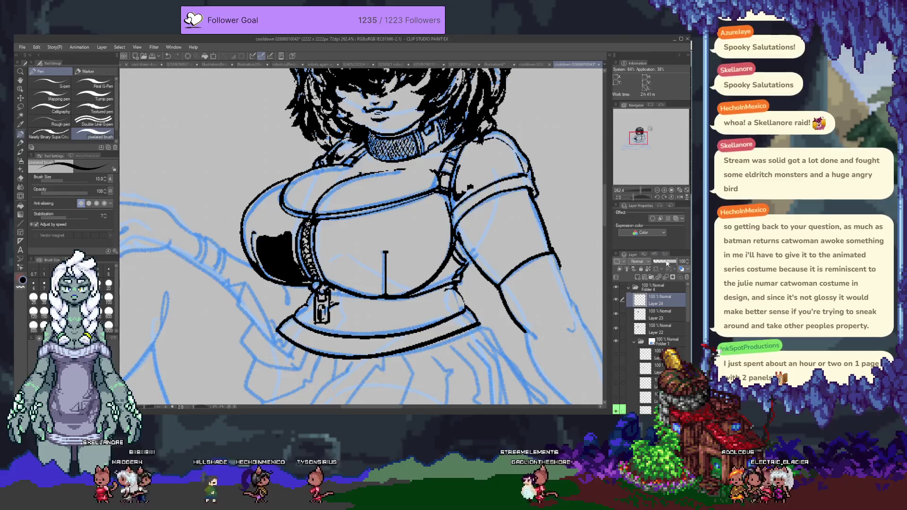
{"action": "left_click_drag", "start_coordinate": [667, 263], "coordinate": [664, 263]}
- Replace the old fill with a grey crescent and darker lower-edge shading on the left breast
{"action": "key", "text": "Delete"}
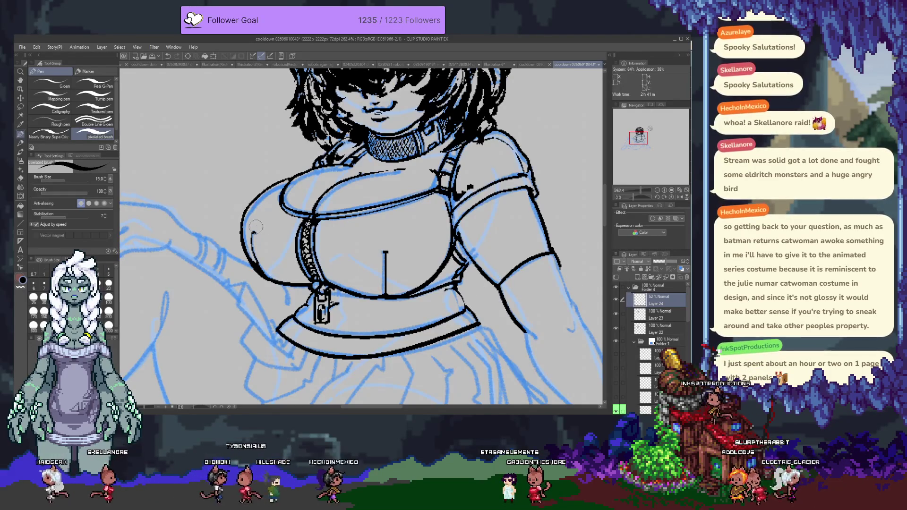
{"action": "key", "text": "ctrl+z"}
{"action": "left_click_drag", "start_coordinate": [269, 219], "coordinate": [258, 267]}
{"action": "key", "text": "ctrl+z"}
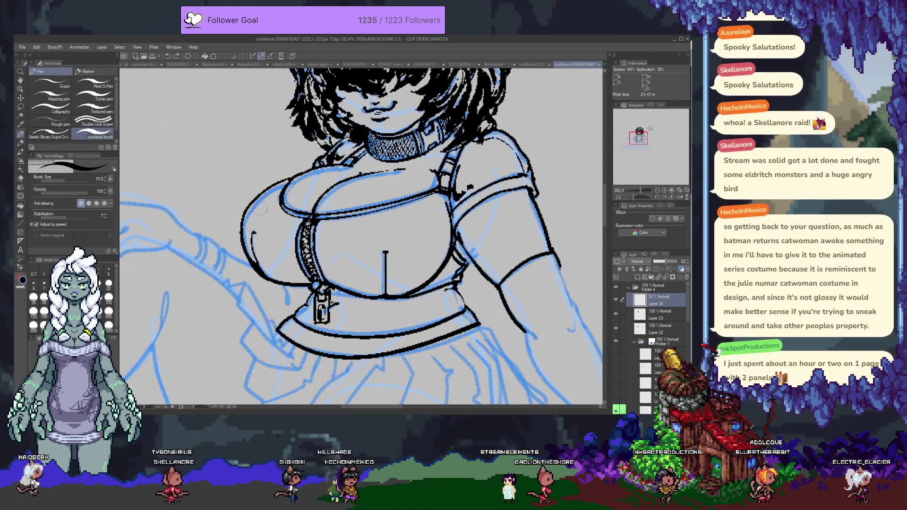
{"action": "mouse_move", "coordinate": [274, 185]}
{"action": "left_mouse_down"}
{"action": "mouse_move", "coordinate": [289, 241]}
{"action": "mouse_move", "coordinate": [264, 268]}
{"action": "mouse_move", "coordinate": [310, 287]}
{"action": "mouse_move", "coordinate": [279, 265]}
{"action": "left_mouse_up"}
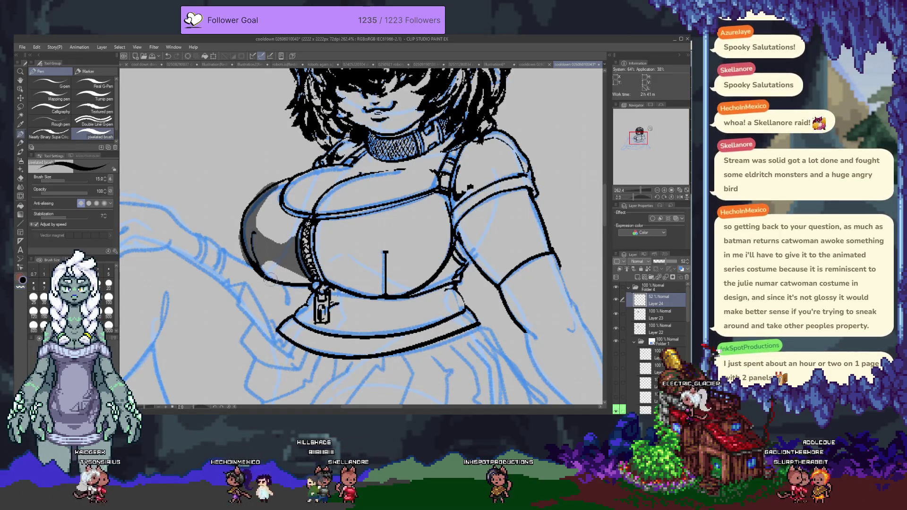
{"action": "mouse_move", "coordinate": [279, 265]}
{"action": "left_mouse_down"}
{"action": "mouse_move", "coordinate": [284, 275]}
{"action": "mouse_move", "coordinate": [307, 266]}
{"action": "left_mouse_up"}
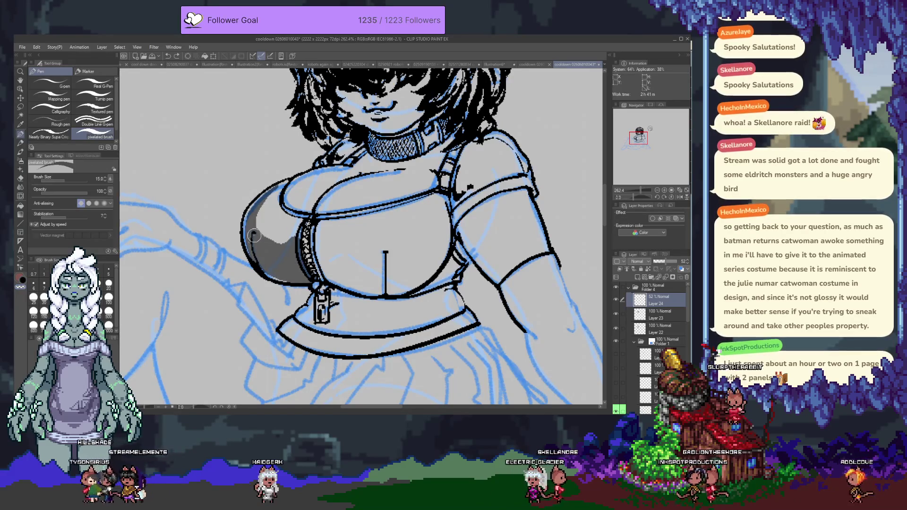
- Carve a lighter highlight into the top of the left breast shading
{"action": "key", "text": "c"}
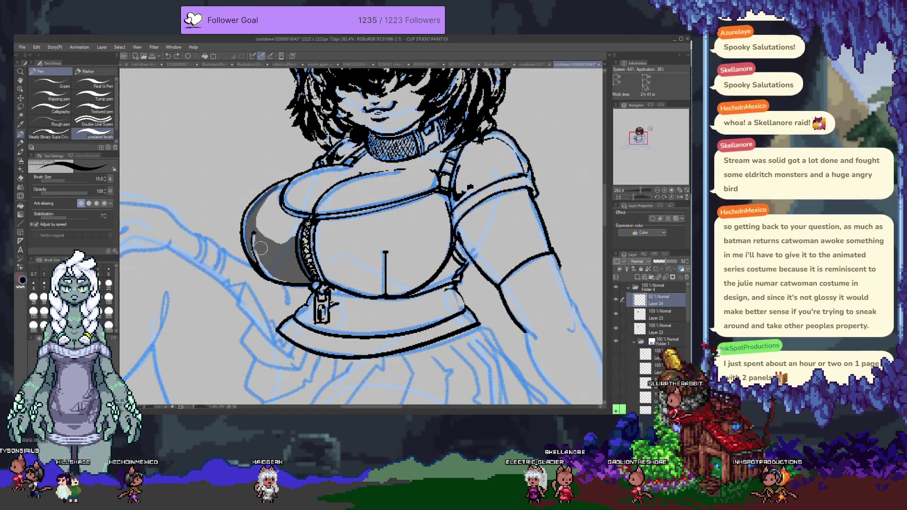
{"action": "key", "text": "c"}
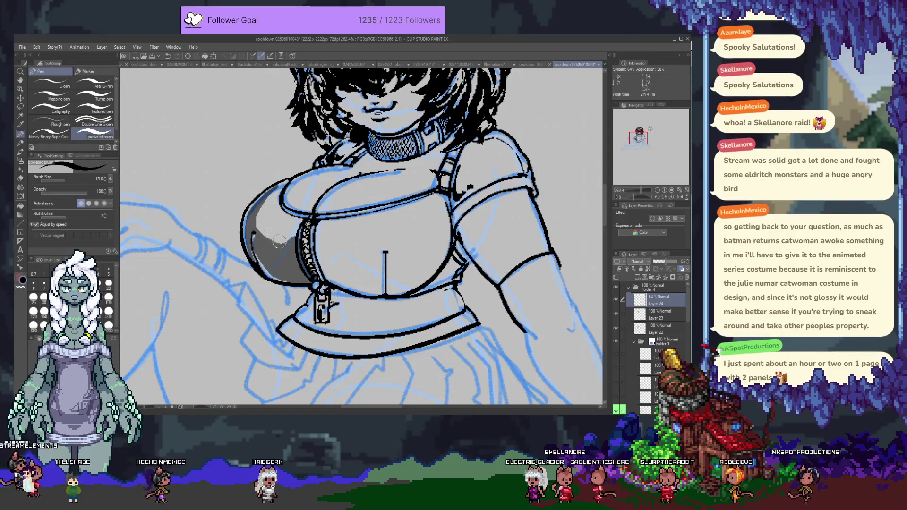
{"action": "key", "text": "c"}
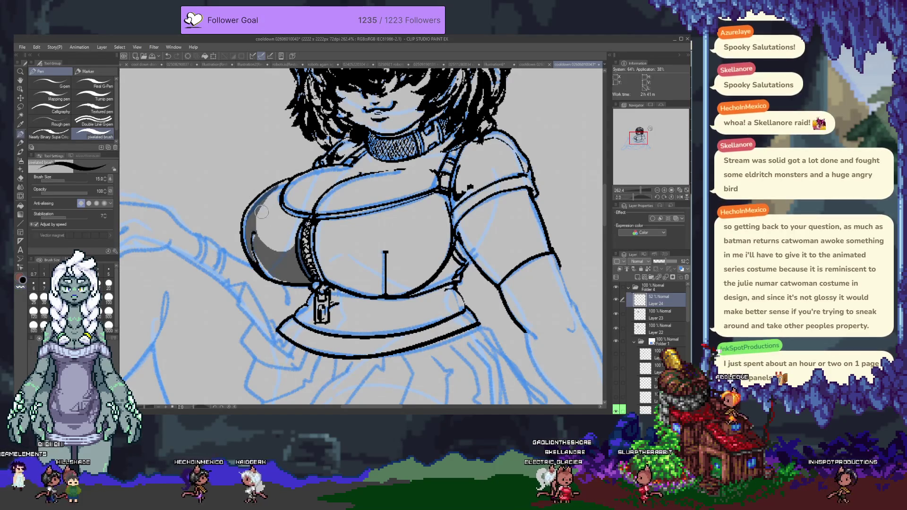
{"action": "mouse_move", "coordinate": [265, 194]}
{"action": "left_mouse_down"}
{"action": "mouse_move", "coordinate": [264, 218]}
{"action": "mouse_move", "coordinate": [288, 251]}
{"action": "mouse_move", "coordinate": [282, 180]}
{"action": "left_mouse_up"}
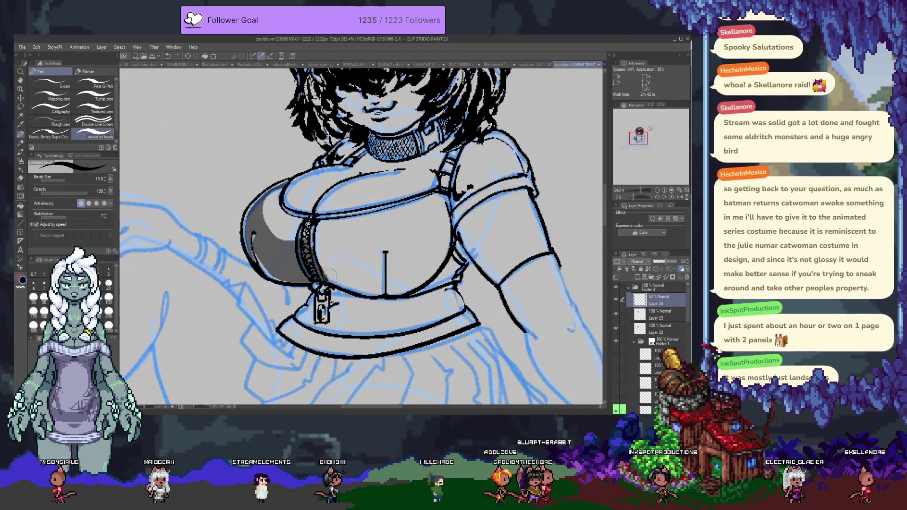
- Paint a dark grey shadow curve across the right breast
{"action": "left_click_drag", "start_coordinate": [311, 247], "coordinate": [406, 236]}
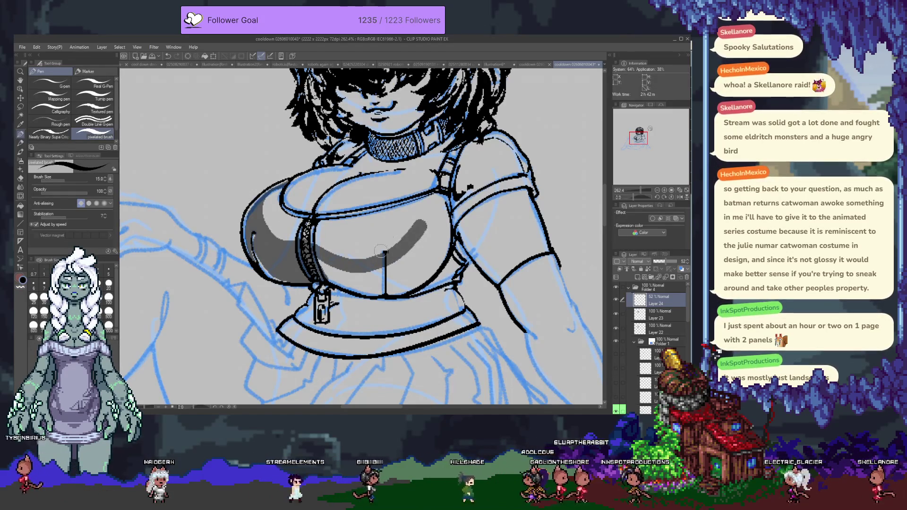
{"action": "key", "text": "ctrl+z"}
{"action": "left_click_drag", "start_coordinate": [323, 252], "coordinate": [434, 216]}
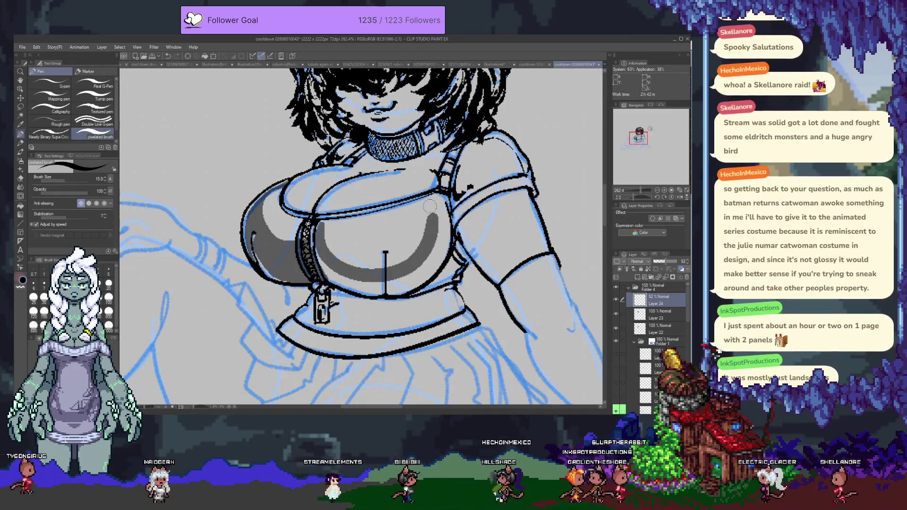
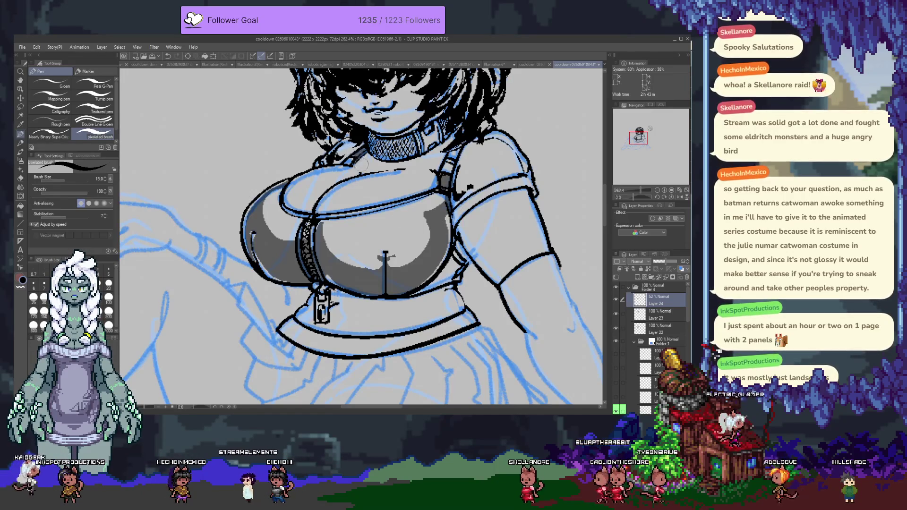
- Pan to the belt band and fill it with solid grey tone
{"action": "mouse_move", "coordinate": [313, 339]}
{"action": "left_mouse_down"}
{"action": "mouse_move", "coordinate": [270, 270]}
{"action": "mouse_move", "coordinate": [428, 270]}
{"action": "left_mouse_up"}
{"action": "key", "text": "ctrl+z"}
{"action": "left_click_drag", "start_coordinate": [263, 266], "coordinate": [441, 265]}
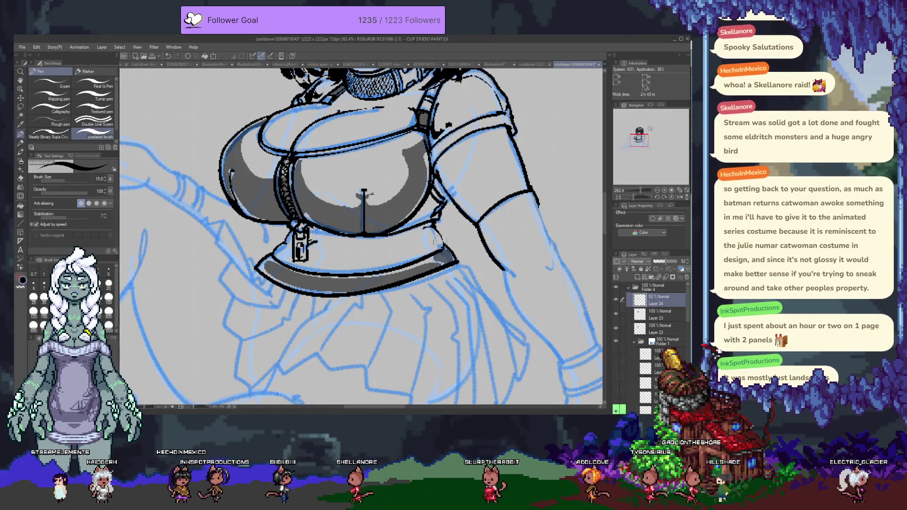
- Raise Layer 24's opacity to 100%, then set it back to 73%
{"action": "scroll", "coordinate": [436, 241], "scroll_direction": "up", "scroll_amount": 2}
{"action": "scroll", "coordinate": [463, 218], "scroll_direction": "up", "scroll_amount": 1}
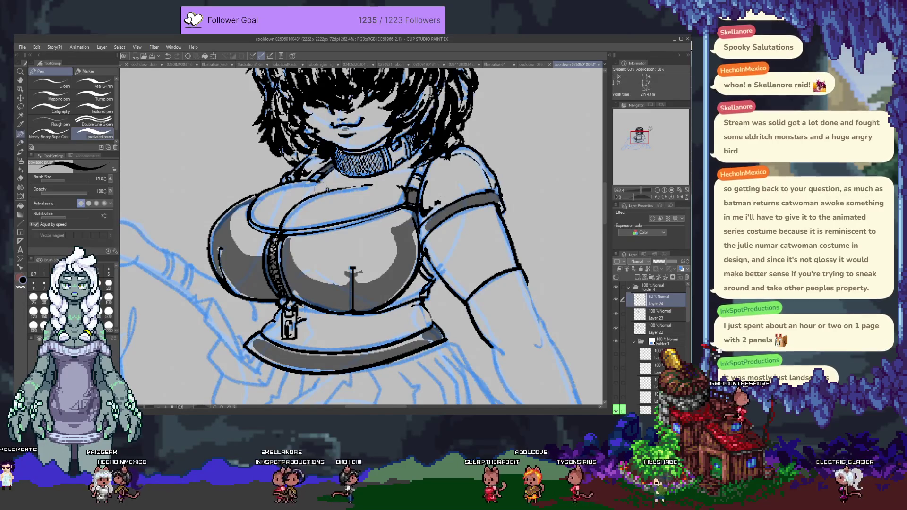
{"action": "left_click_drag", "start_coordinate": [664, 261], "coordinate": [679, 261]}
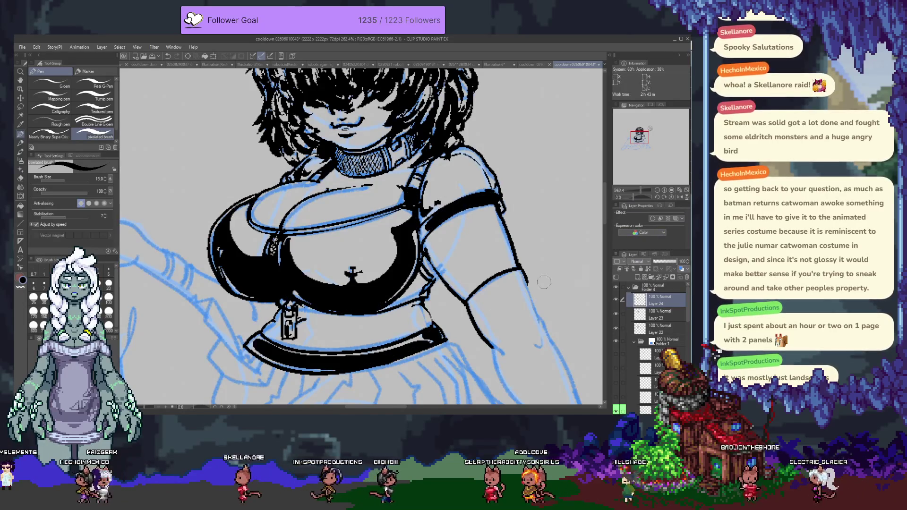
{"action": "scroll", "coordinate": [276, 211], "scroll_direction": "down", "scroll_amount": 2}
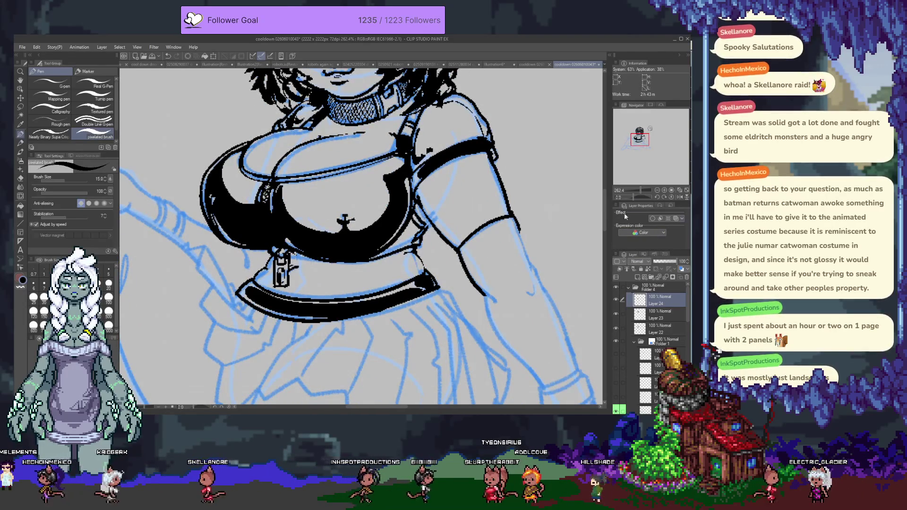
{"action": "left_click_drag", "start_coordinate": [666, 259], "coordinate": [660, 264]}
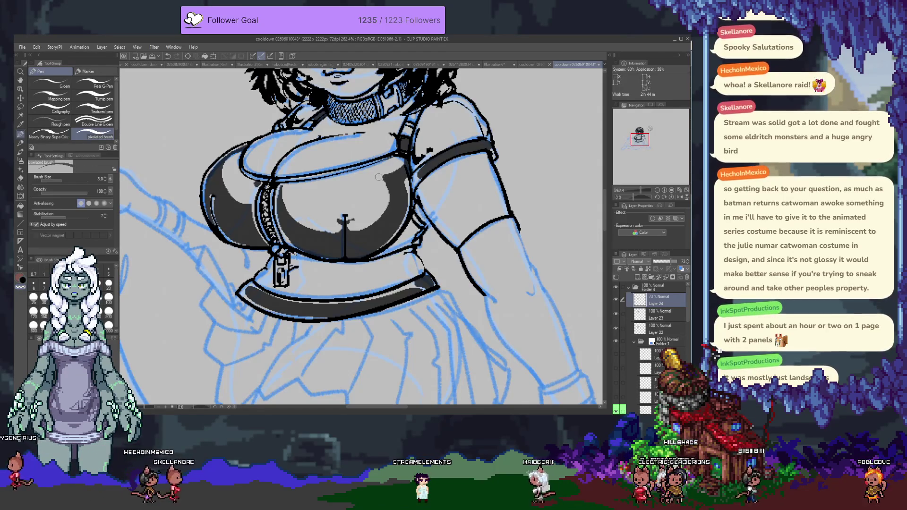
- Paint dark shadow beside the shoulder strap, then set Layer 24 back to 100% opacity
{"action": "left_click_drag", "start_coordinate": [378, 176], "coordinate": [378, 180]}
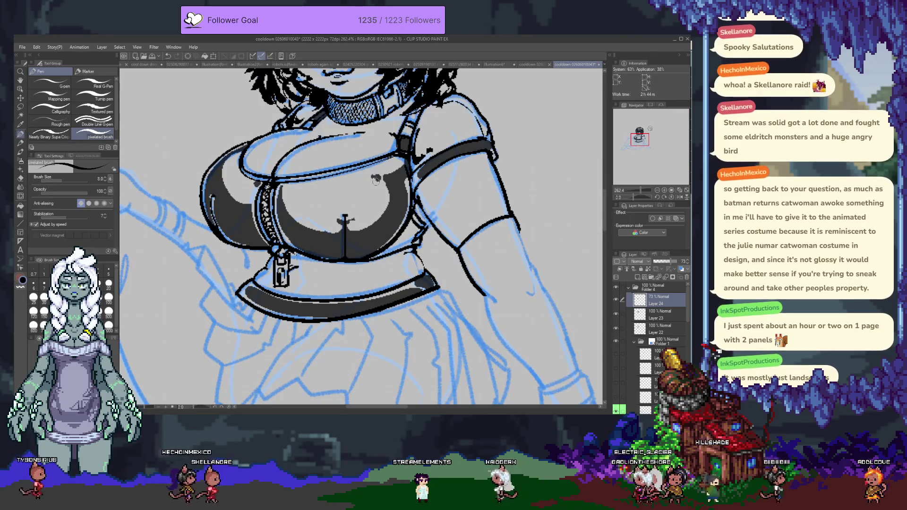
{"action": "left_click_drag", "start_coordinate": [401, 137], "coordinate": [396, 176]}
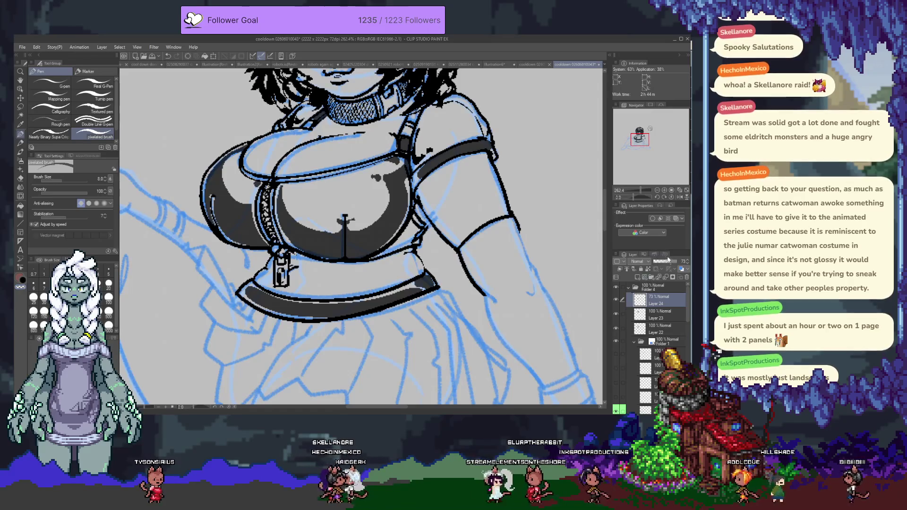
{"action": "left_click_drag", "start_coordinate": [668, 260], "coordinate": [688, 262]}
{"action": "scroll", "coordinate": [451, 274], "scroll_direction": "up", "scroll_amount": 3}
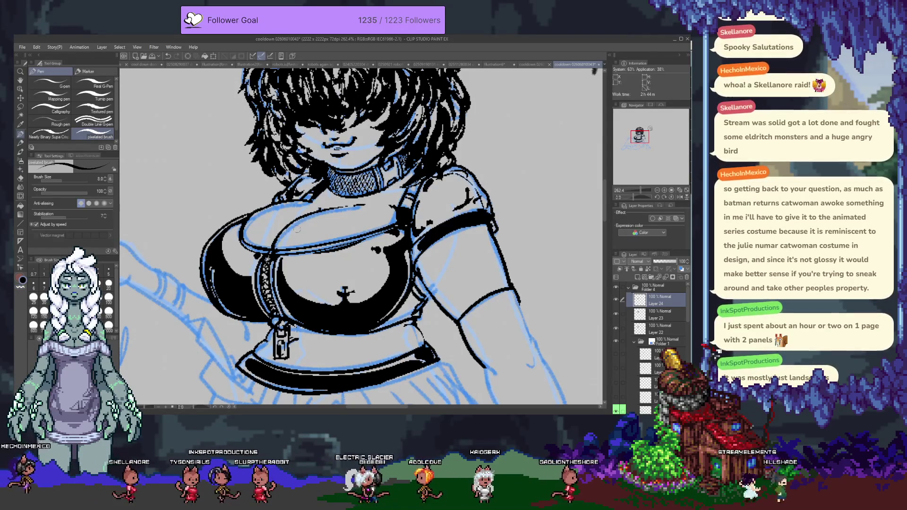
- Try short ink strokes on the chest and above the cross, undoing the unwanted marks
{"action": "left_click_drag", "start_coordinate": [321, 215], "coordinate": [331, 217]}
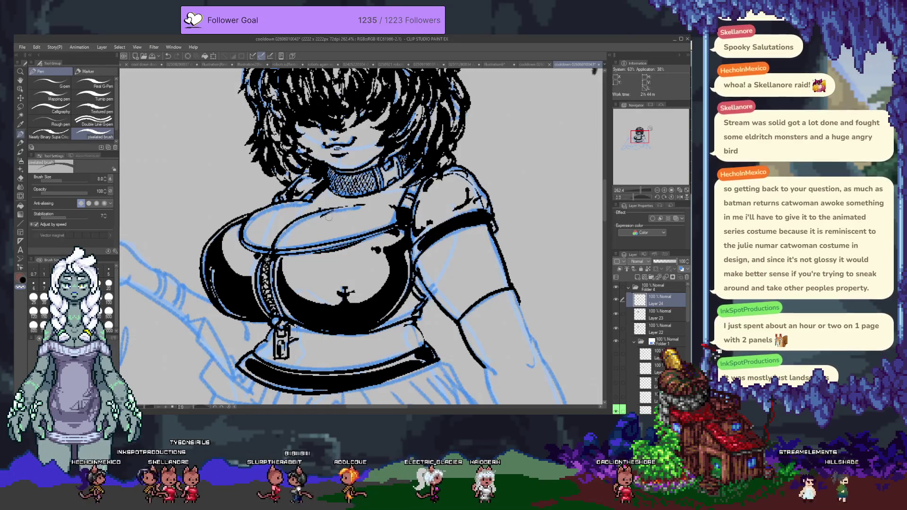
{"action": "left_click_drag", "start_coordinate": [316, 218], "coordinate": [330, 216]}
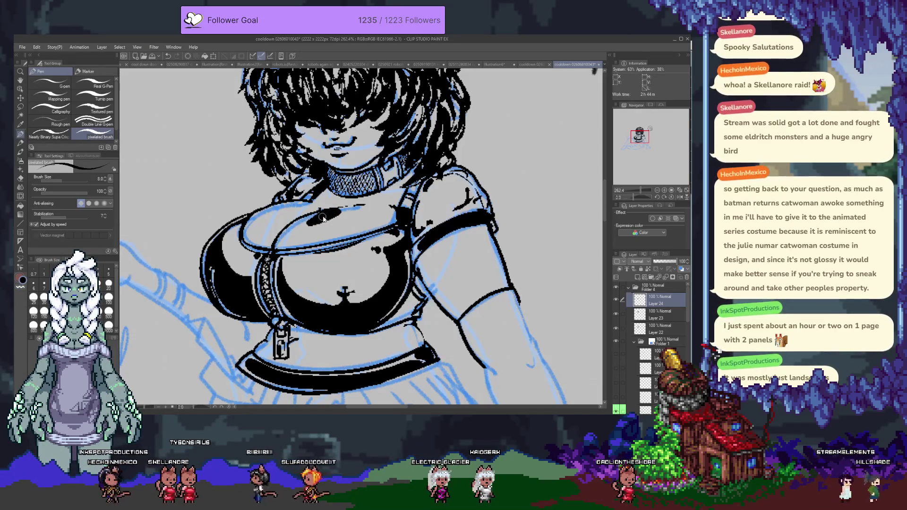
{"action": "key", "text": "ctrl+z"}
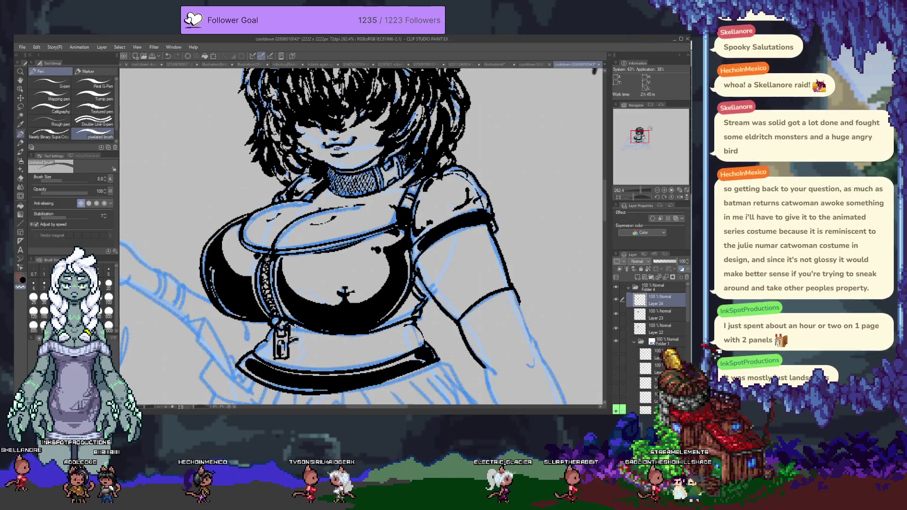
{"action": "left_click", "coordinate": [339, 270]}
{"action": "key", "text": "ctrl+z"}
{"action": "left_click_drag", "start_coordinate": [337, 273], "coordinate": [343, 267]}
{"action": "key", "text": "ctrl+z"}
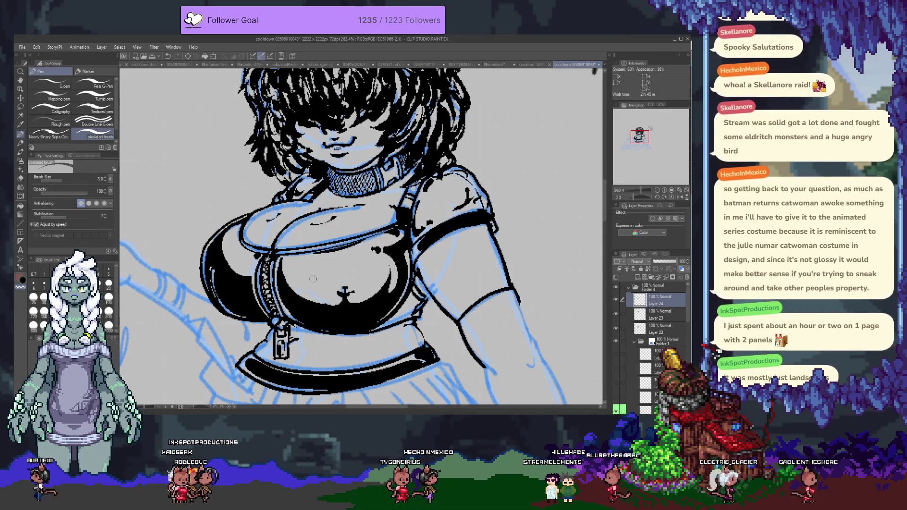
- Add black chest shading, thicken the left breast outline and try white breaks in the sleeve band
{"action": "left_click_drag", "start_coordinate": [289, 274], "coordinate": [305, 302]}
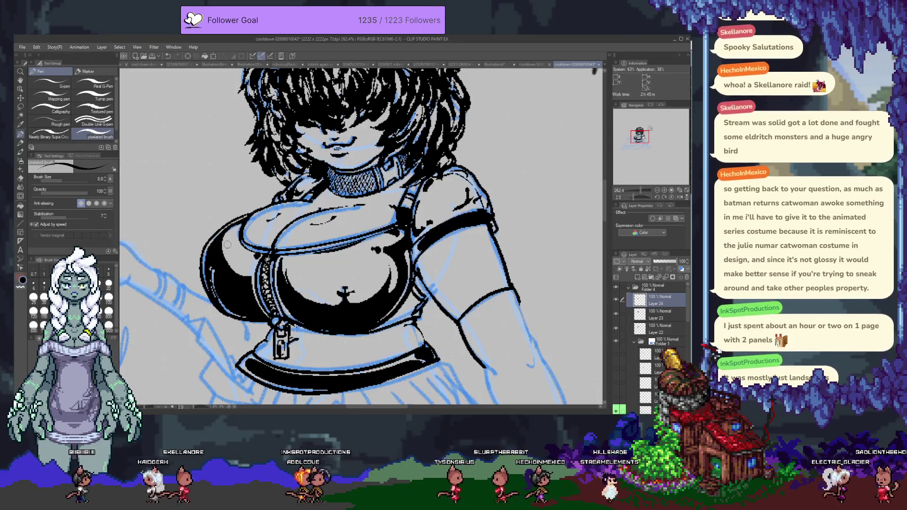
{"action": "left_click_drag", "start_coordinate": [227, 244], "coordinate": [228, 260]}
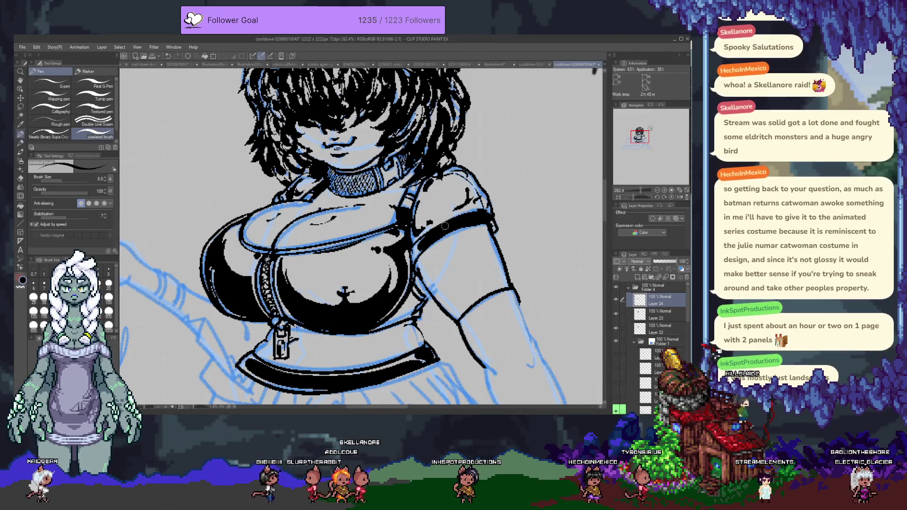
{"action": "left_click_drag", "start_coordinate": [444, 226], "coordinate": [461, 221]}
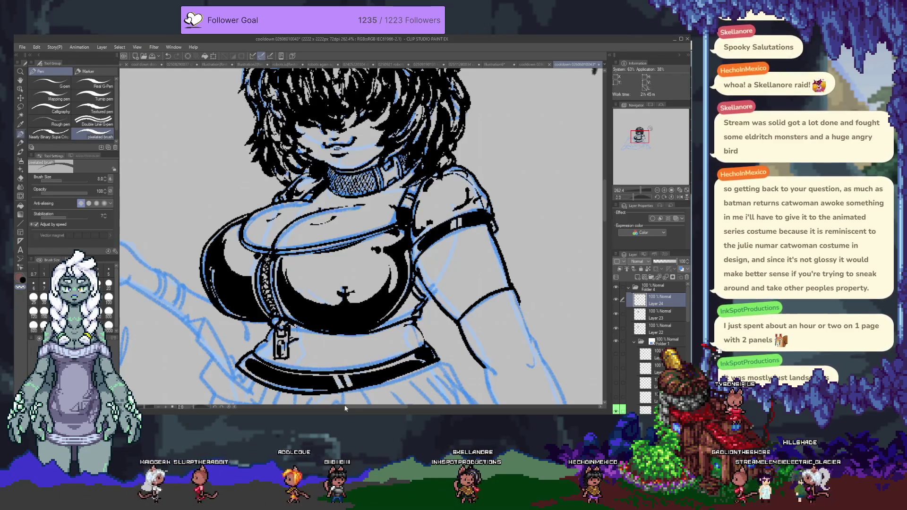
{"action": "key", "text": "ctrl+z"}
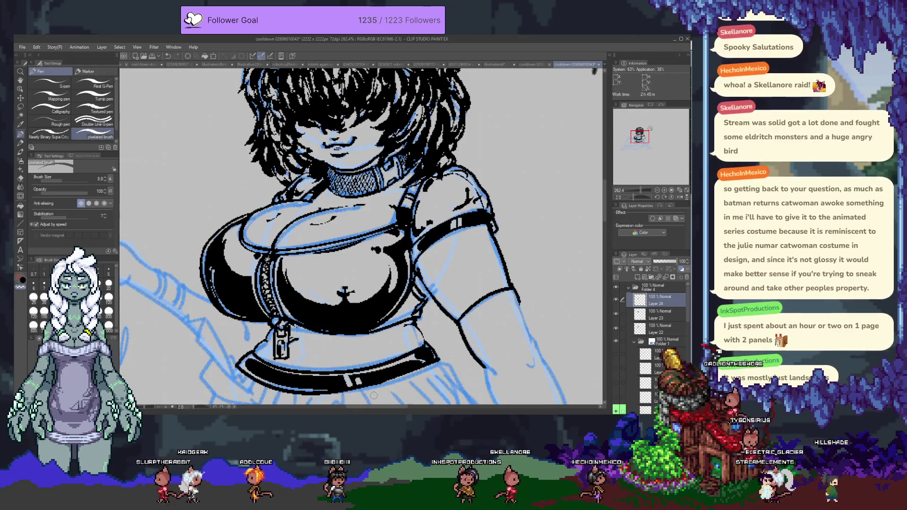
- Zoom the canvas out to 162% and scroll down the Layer palette
{"action": "scroll", "coordinate": [364, 316], "scroll_direction": "down", "scroll_amount": 3}
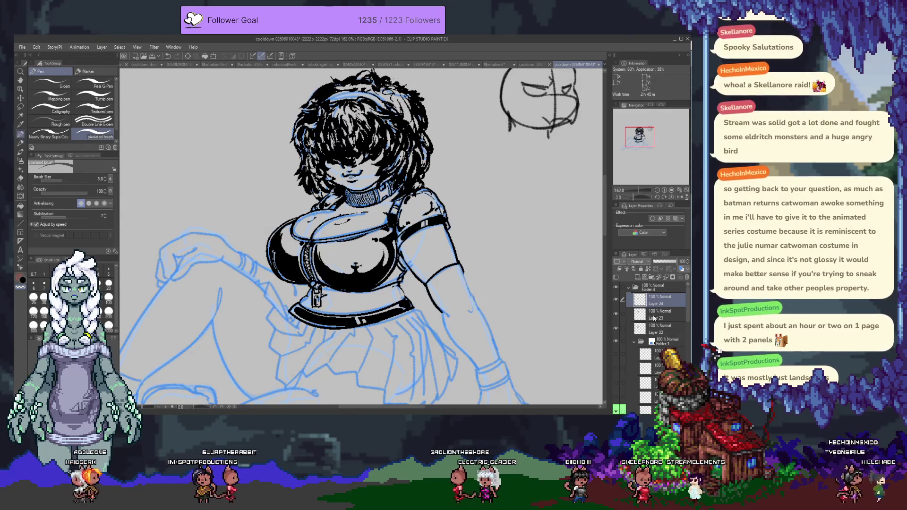
{"action": "scroll", "coordinate": [653, 318], "scroll_direction": "down", "scroll_amount": 2}
{"action": "scroll", "coordinate": [653, 326], "scroll_direction": "down", "scroll_amount": 2}
{"action": "scroll", "coordinate": [654, 335], "scroll_direction": "down", "scroll_amount": 2}
{"action": "scroll", "coordinate": [654, 349], "scroll_direction": "down", "scroll_amount": 2}
{"action": "scroll", "coordinate": [651, 352], "scroll_direction": "down", "scroll_amount": 2}
{"action": "scroll", "coordinate": [647, 354], "scroll_direction": "down", "scroll_amount": 2}
{"action": "scroll", "coordinate": [640, 358], "scroll_direction": "down", "scroll_amount": 2}
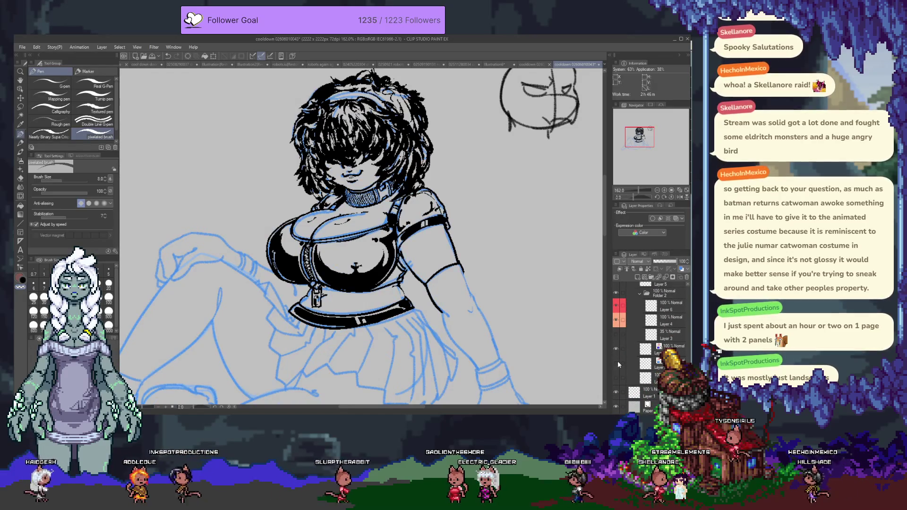
- Select Layer 14, check its strokes alone, and move it just above the folder
{"action": "scroll", "coordinate": [630, 353], "scroll_direction": "up", "scroll_amount": 2}
{"action": "scroll", "coordinate": [620, 329], "scroll_direction": "up", "scroll_amount": 2}
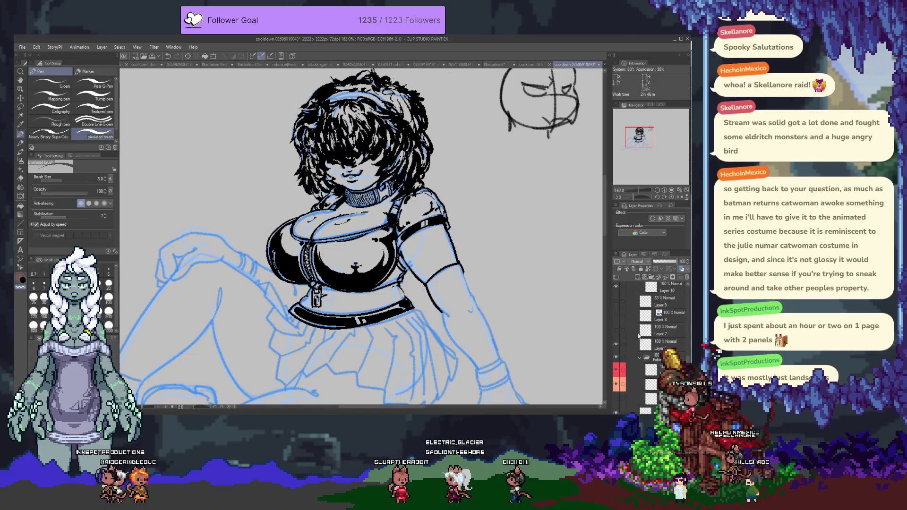
{"action": "scroll", "coordinate": [617, 317], "scroll_direction": "up", "scroll_amount": 2}
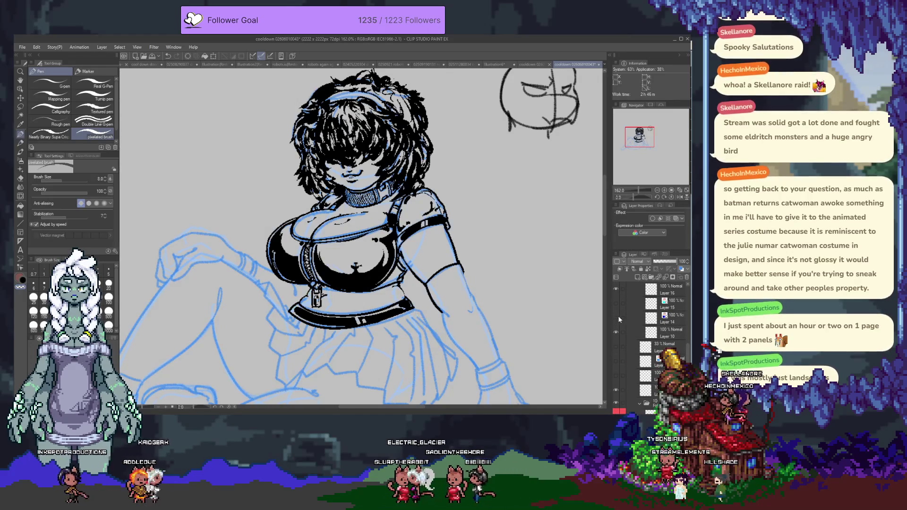
{"action": "scroll", "coordinate": [628, 316], "scroll_direction": "down", "scroll_amount": 2}
{"action": "scroll", "coordinate": [654, 311], "scroll_direction": "up", "scroll_amount": 2}
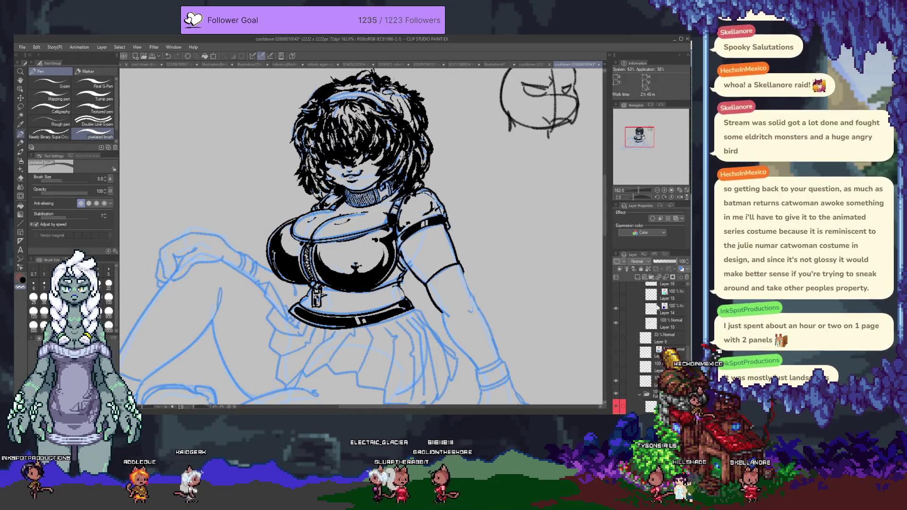
{"action": "left_click", "coordinate": [655, 309]}
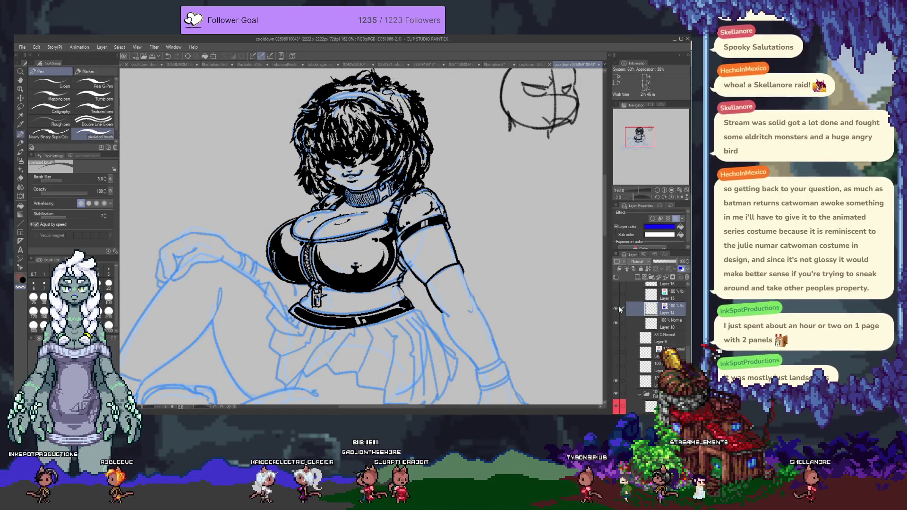
{"action": "left_click", "coordinate": [616, 309], "text": "alt"}
{"action": "left_click", "coordinate": [615, 310], "text": "alt"}
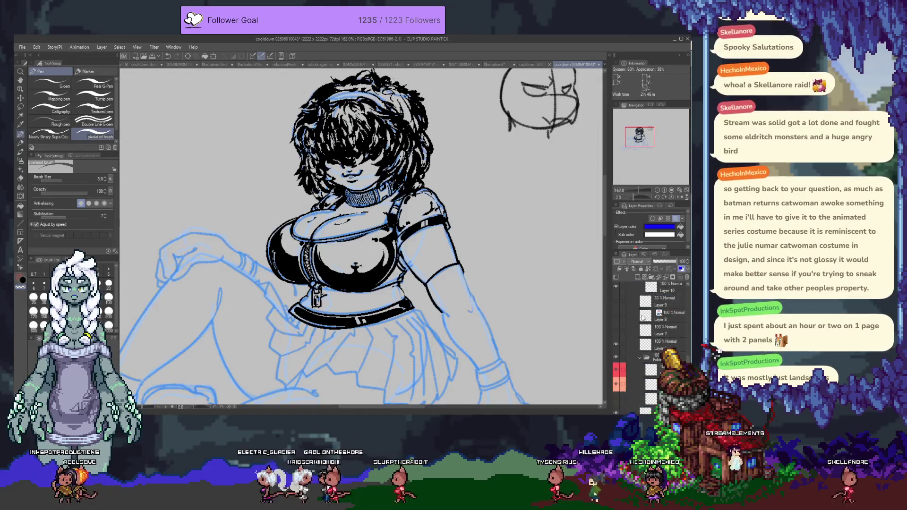
{"action": "scroll", "coordinate": [616, 310], "scroll_direction": "down", "scroll_amount": 1}
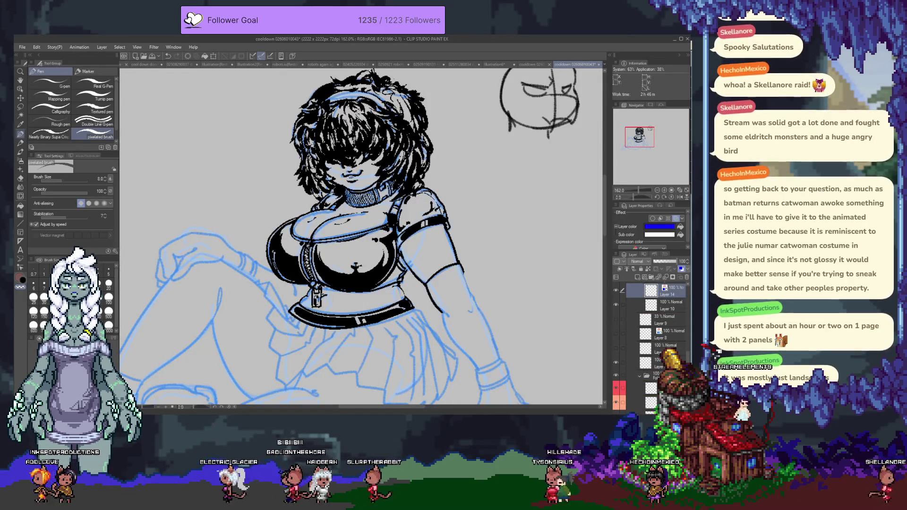
{"action": "left_click_drag", "start_coordinate": [652, 291], "coordinate": [640, 377]}
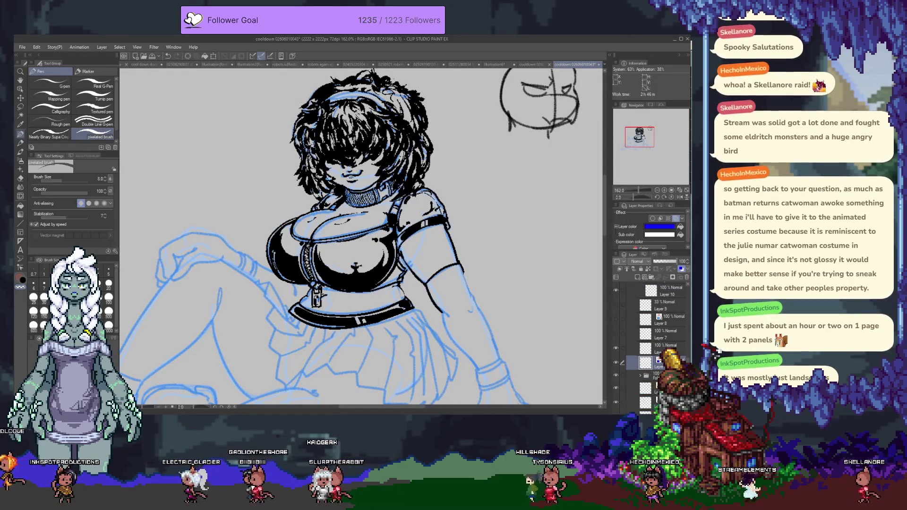
{"action": "scroll", "coordinate": [641, 378], "scroll_direction": "down", "scroll_amount": 2}
{"action": "left_click_drag", "start_coordinate": [658, 359], "coordinate": [659, 360]}
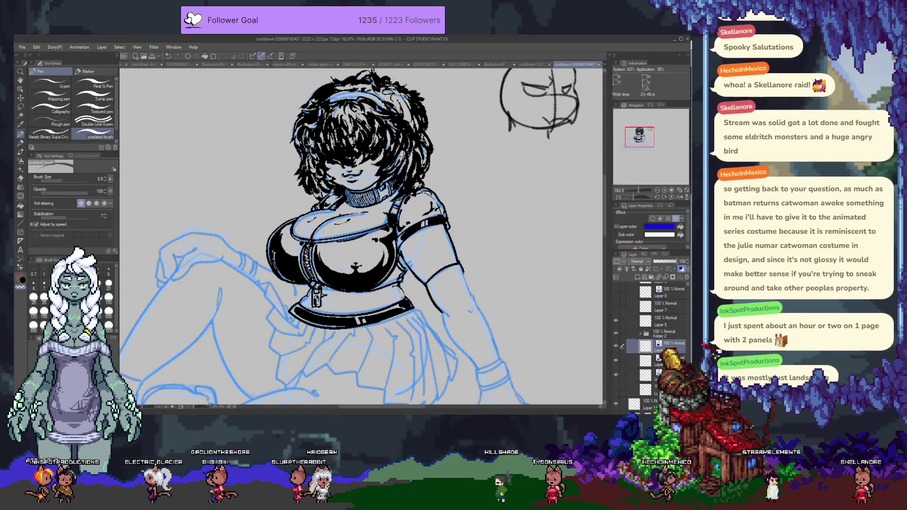
{"action": "scroll", "coordinate": [658, 359], "scroll_direction": "up", "scroll_amount": 3}
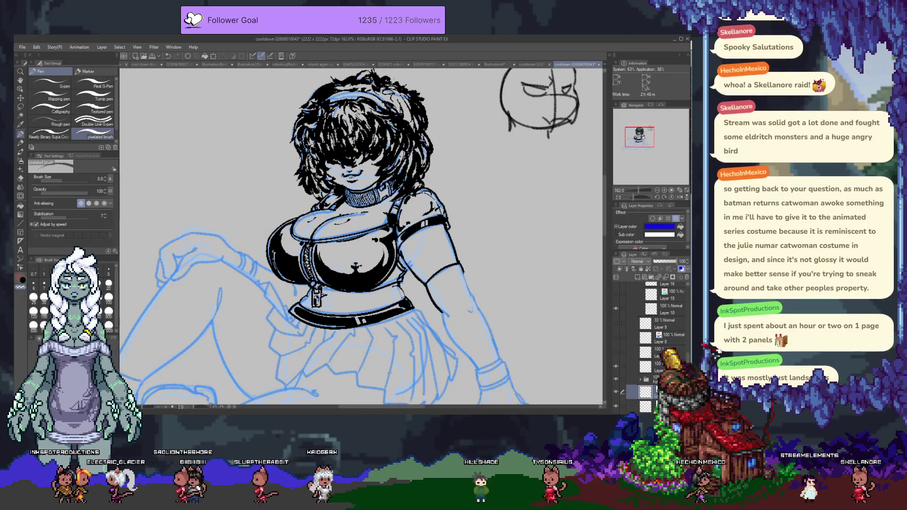
- Move Layer 16 and Layer 15 into Folder 2
{"action": "left_click", "coordinate": [628, 284]}
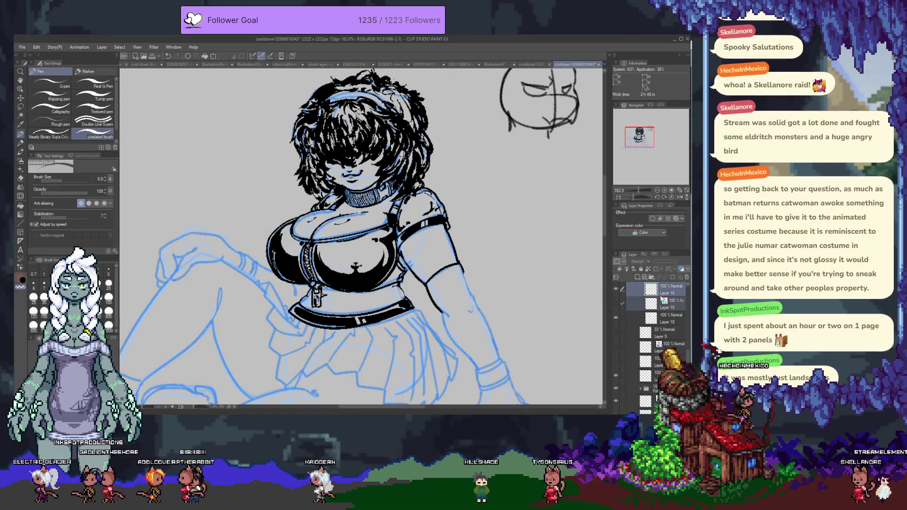
{"action": "left_click_drag", "start_coordinate": [663, 300], "coordinate": [654, 341]}
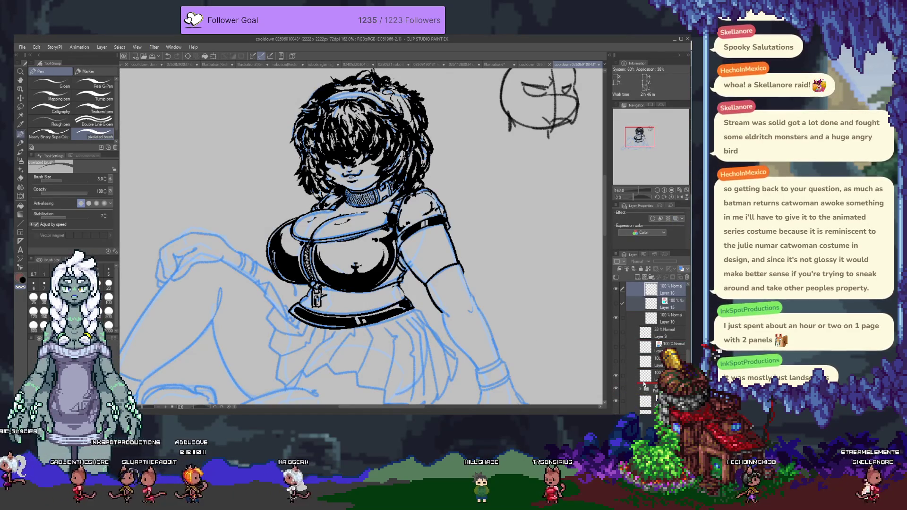
{"action": "left_click_drag", "start_coordinate": [646, 399], "coordinate": [647, 396]}
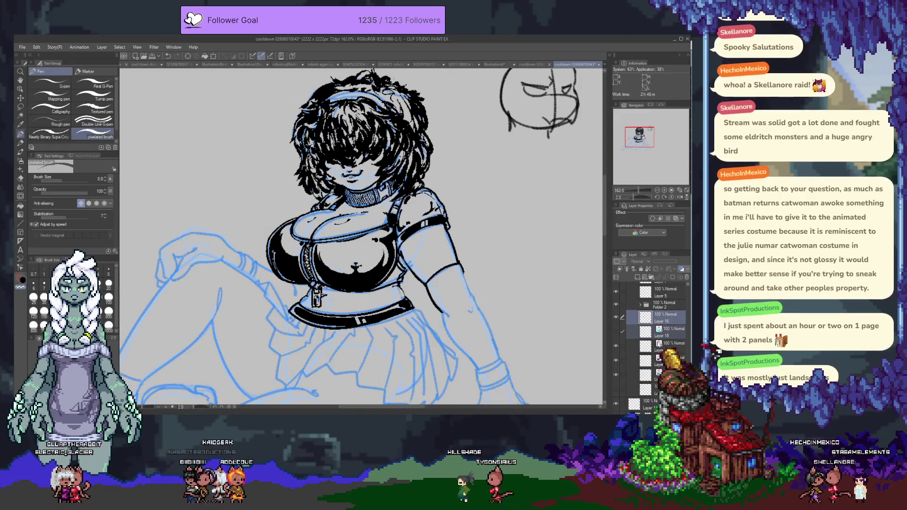
- Group the three layers below Layer 15 into new Folder 5 and collapse it
{"action": "left_click_drag", "start_coordinate": [622, 345], "coordinate": [622, 375]}
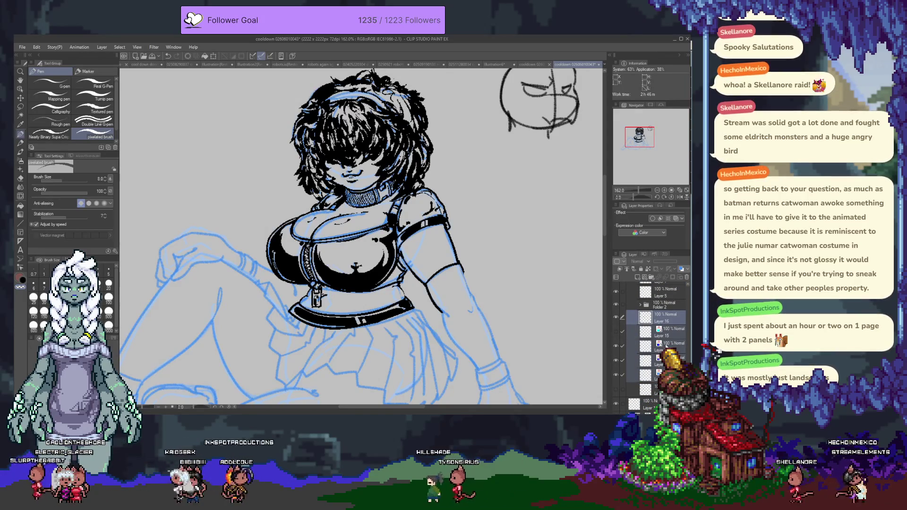
{"action": "key", "text": "ctrl+g"}
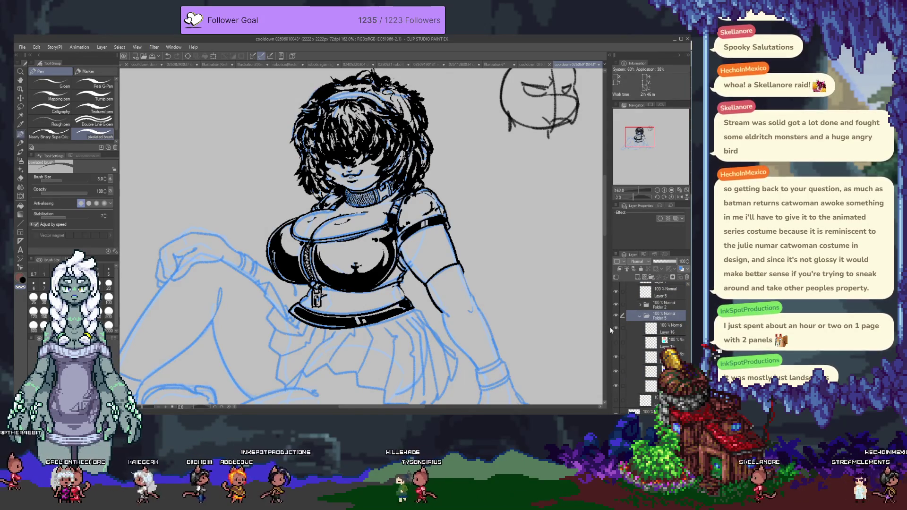
{"action": "left_click", "coordinate": [640, 316]}
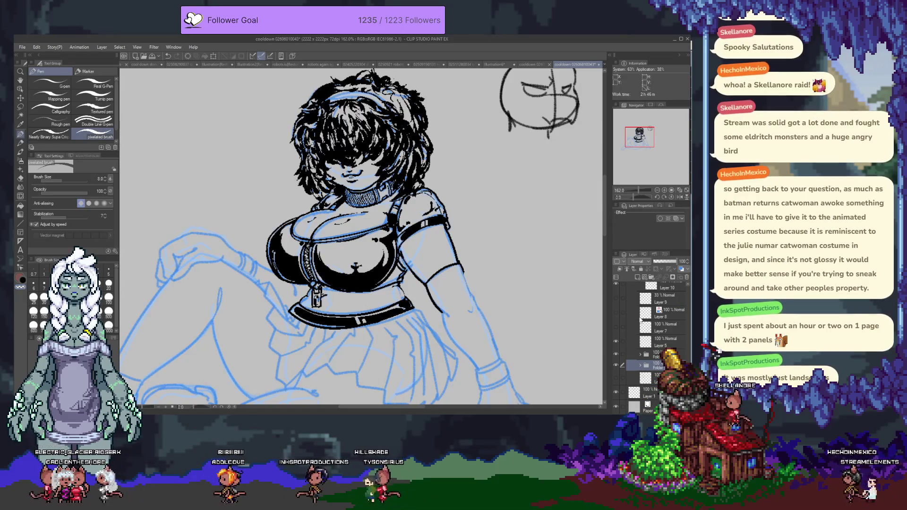
{"action": "left_click", "coordinate": [616, 365]}
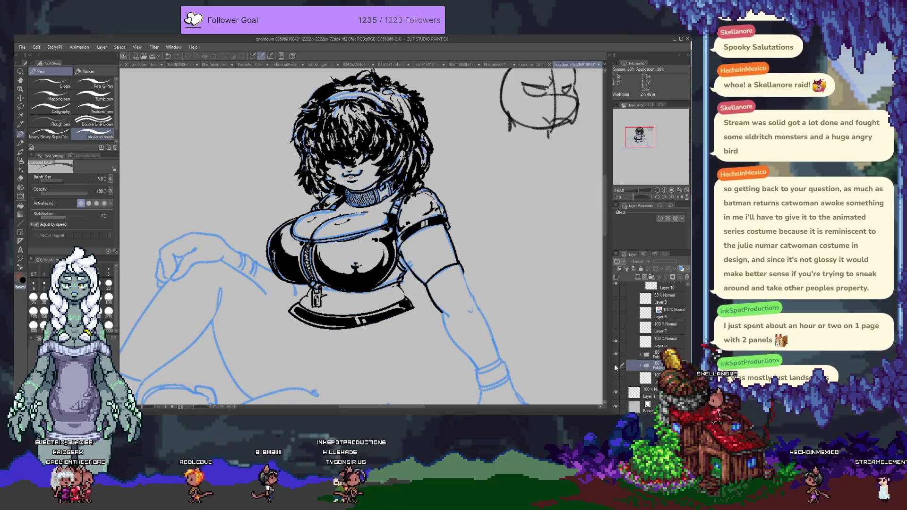
{"action": "left_click", "coordinate": [616, 365]}
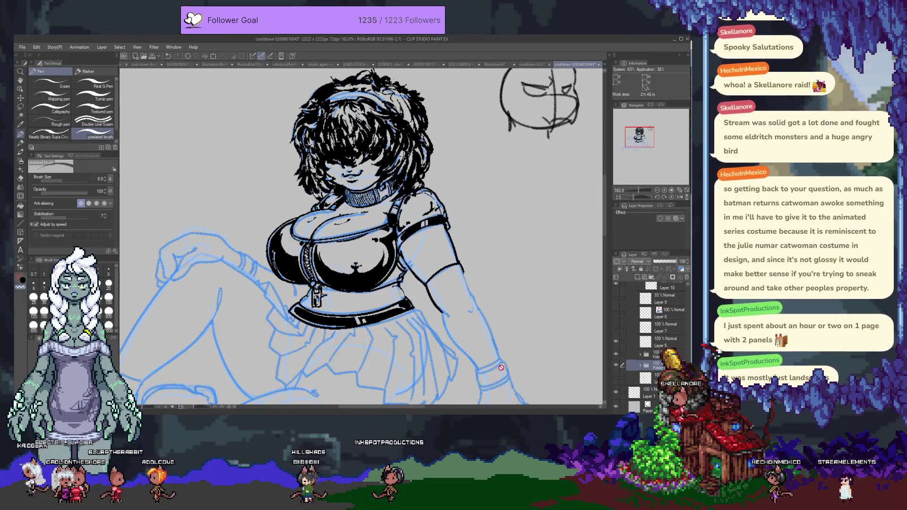
- Add a new blank layer inside the expanded folder and hide the blue leg, skirt and arm sketch
{"action": "key", "text": "ctrl+shift+n"}
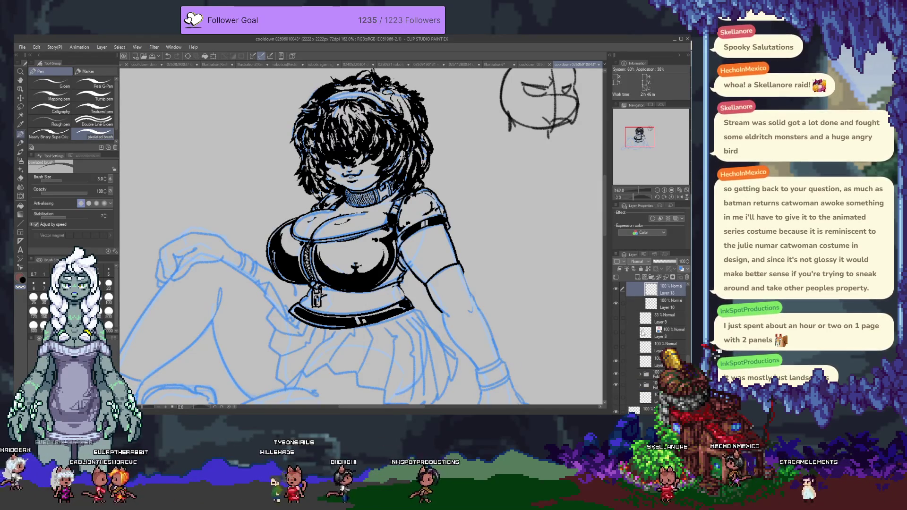
{"action": "left_click", "coordinate": [640, 385]}
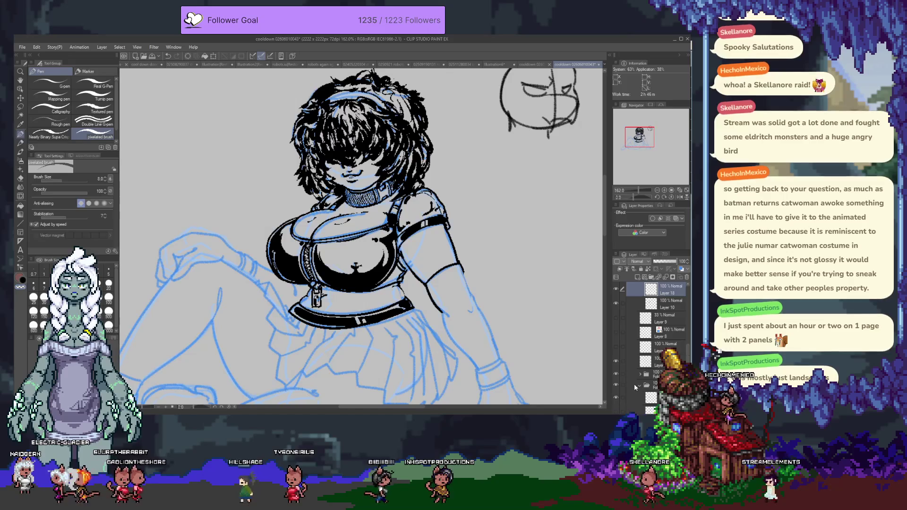
{"action": "left_click", "coordinate": [618, 361]}
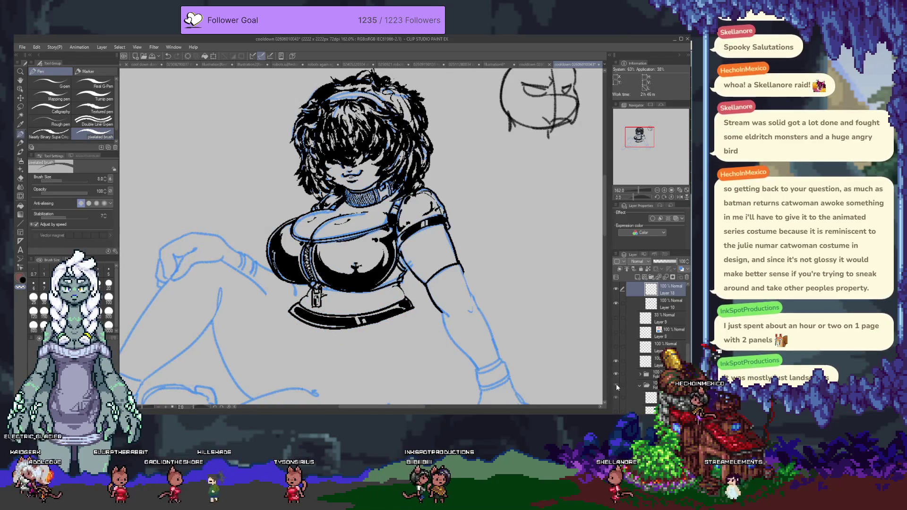
{"action": "left_click", "coordinate": [618, 361]}
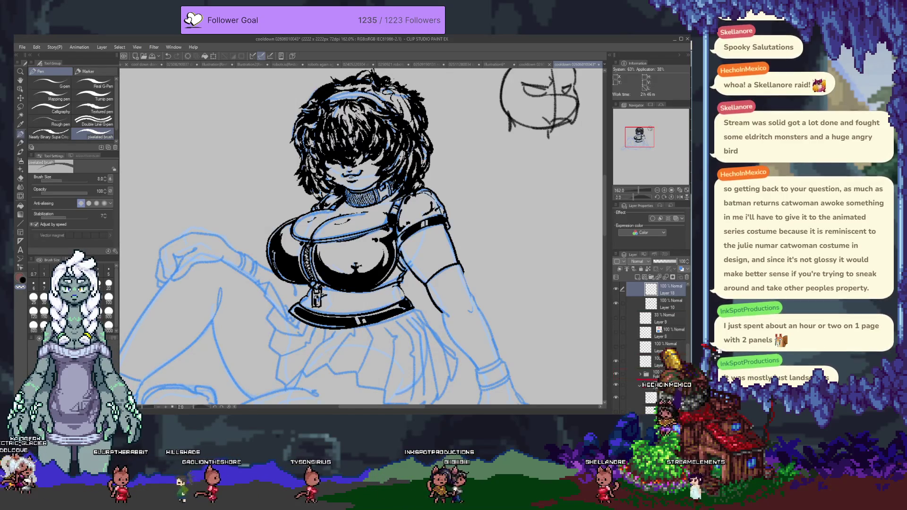
{"action": "left_click_drag", "start_coordinate": [670, 294], "coordinate": [656, 383]}
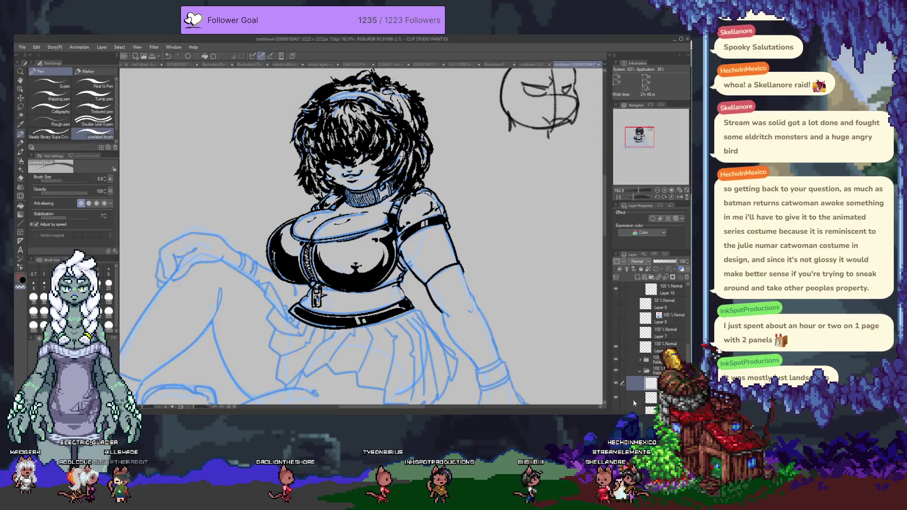
{"action": "left_click", "coordinate": [615, 371]}
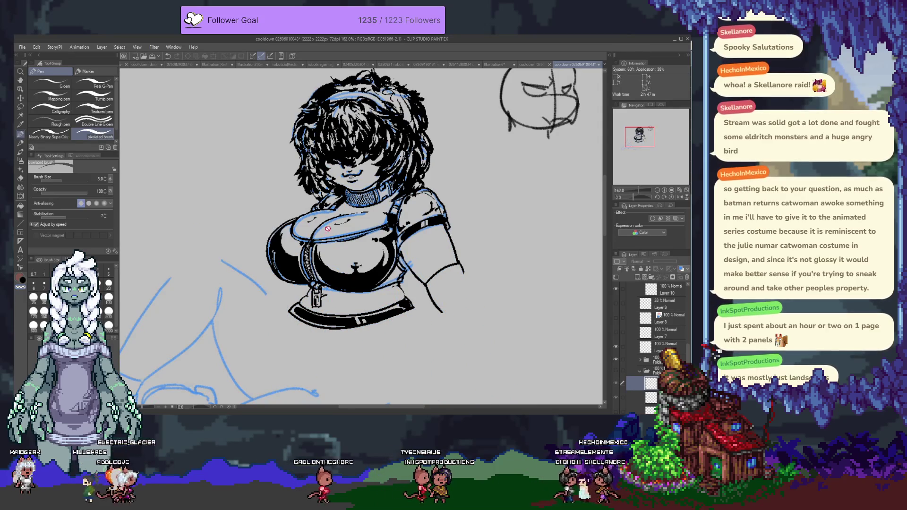
- Move Layer 10 into the folder and place new Layer 21 between Layer 8 and Layer 7
{"action": "left_click", "coordinate": [670, 289]}
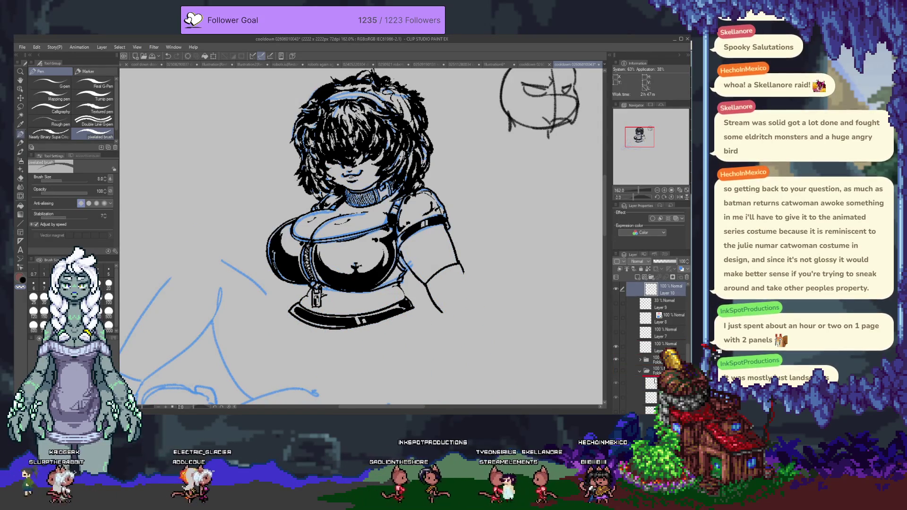
{"action": "left_click_drag", "start_coordinate": [670, 289], "coordinate": [666, 375]}
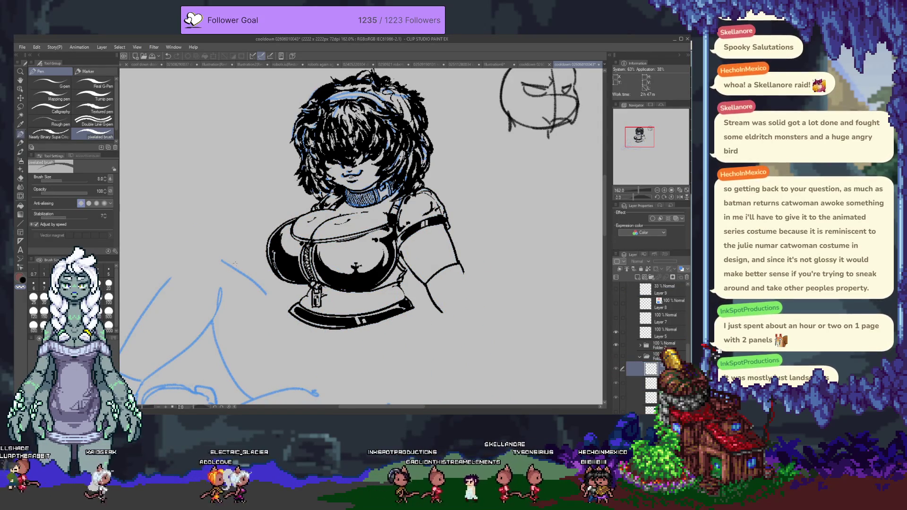
{"action": "left_click", "coordinate": [666, 289]}
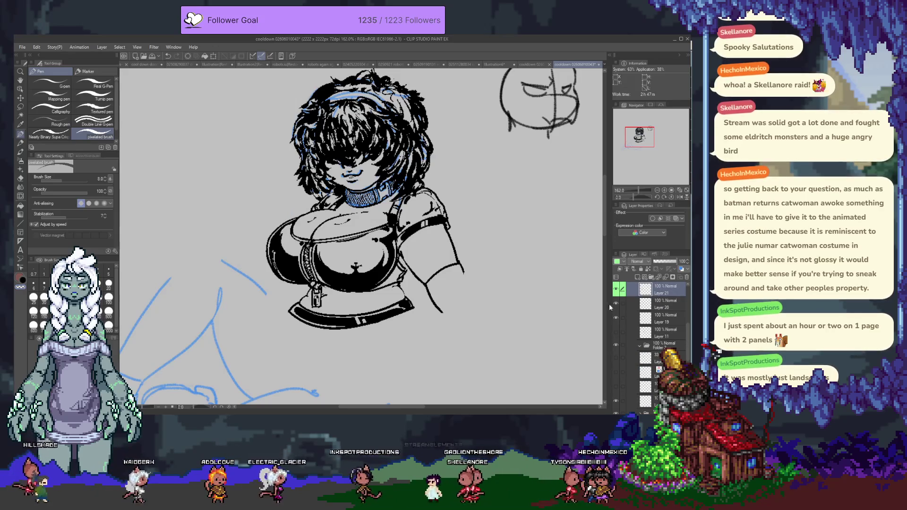
{"action": "left_click_drag", "start_coordinate": [647, 357], "coordinate": [648, 356]}
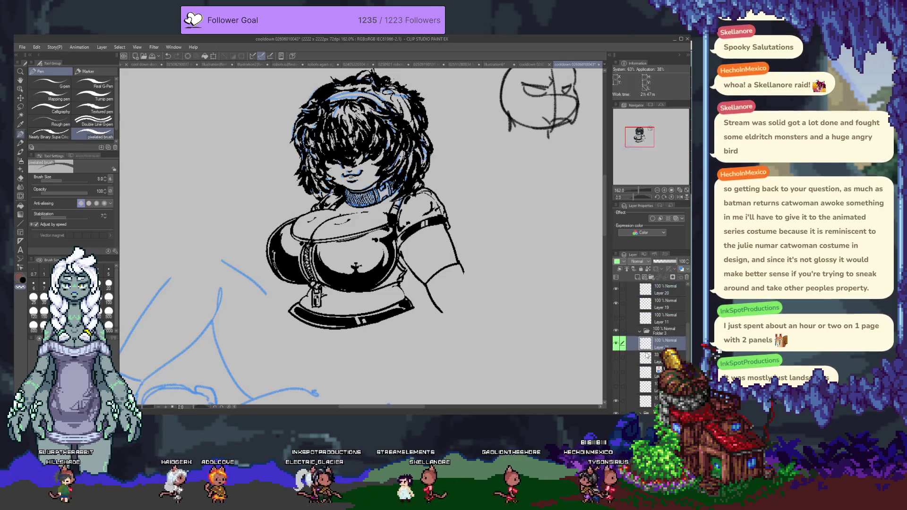
{"action": "key", "text": "ctrl+z"}
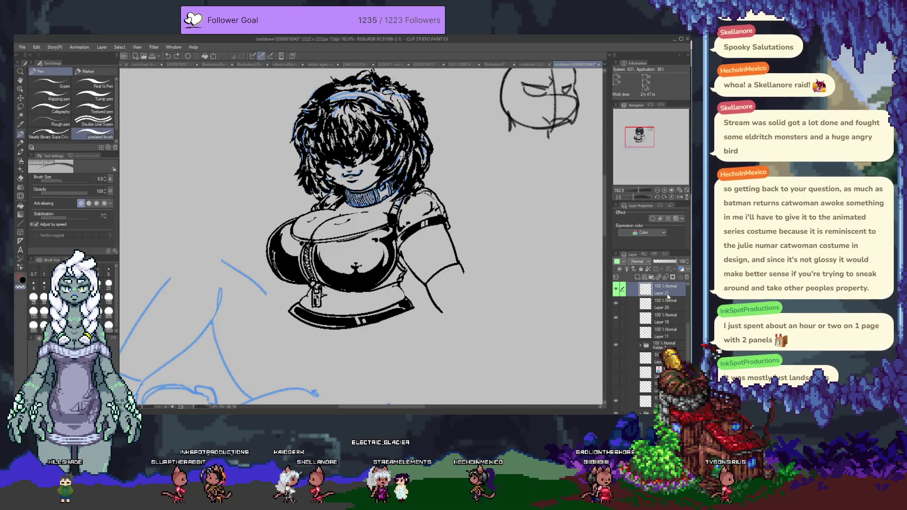
{"action": "left_click_drag", "start_coordinate": [647, 289], "coordinate": [652, 388]}
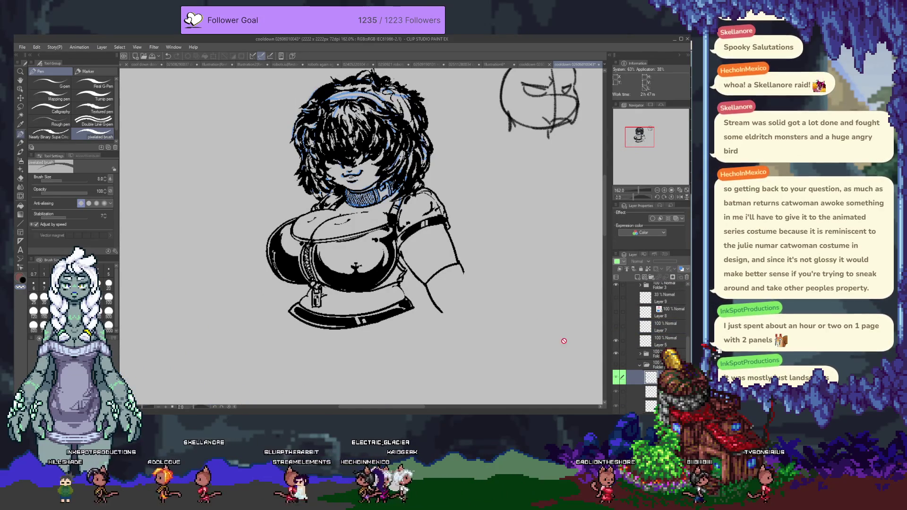
{"action": "scroll", "coordinate": [376, 195], "scroll_direction": "up", "scroll_amount": 2}
- Select Layer 22 at the top and briefly toggle Folder 1 to check its blue colouring
{"action": "scroll", "coordinate": [373, 199], "scroll_direction": "up", "scroll_amount": 2}
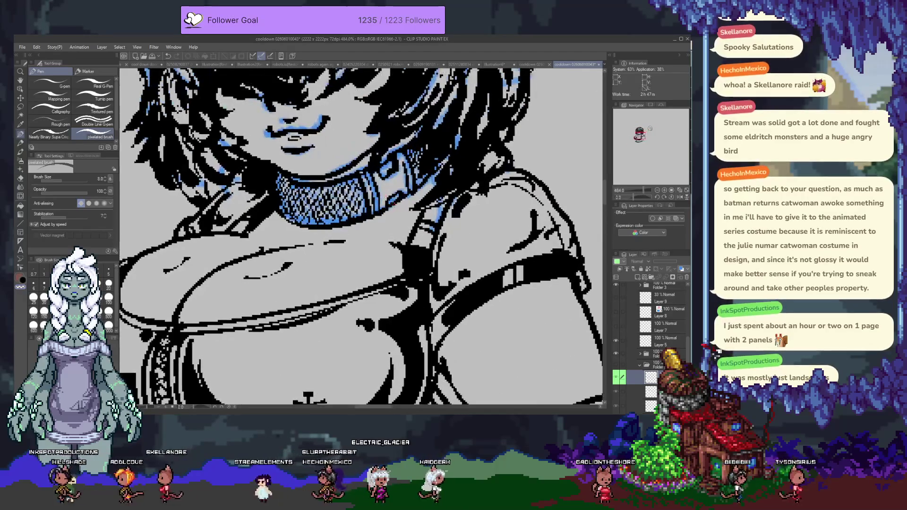
{"action": "left_click", "coordinate": [661, 289]}
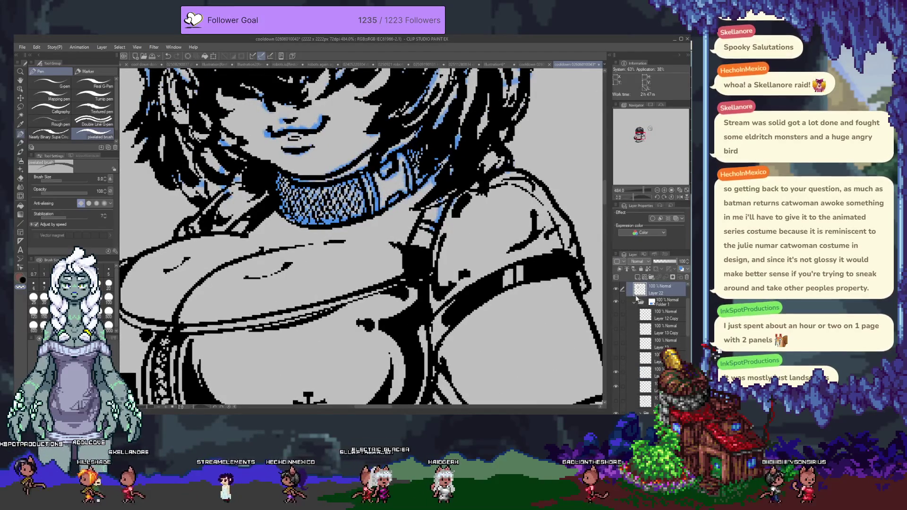
{"action": "left_click", "coordinate": [616, 303]}
{"action": "left_click", "coordinate": [616, 302]}
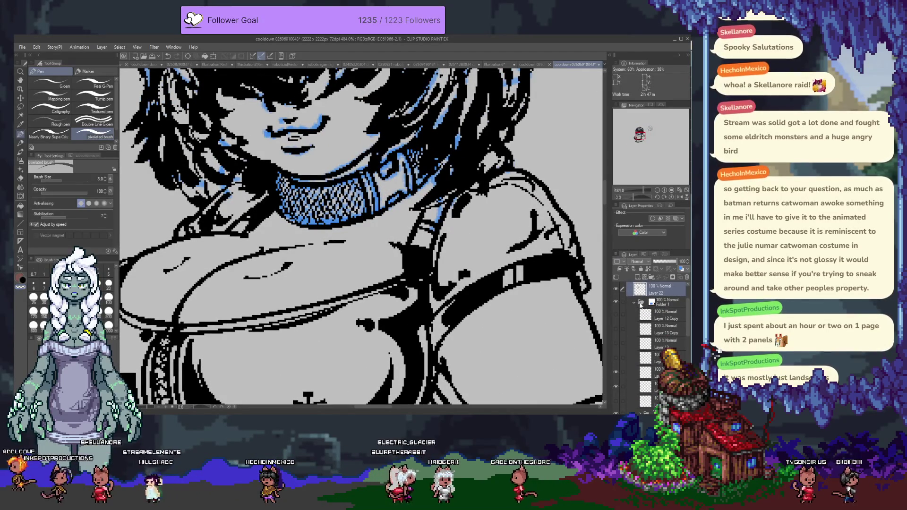
- Collapse and re-expand Folder 1, then hide it to view the ink without blue
{"action": "left_click", "coordinate": [633, 302]}
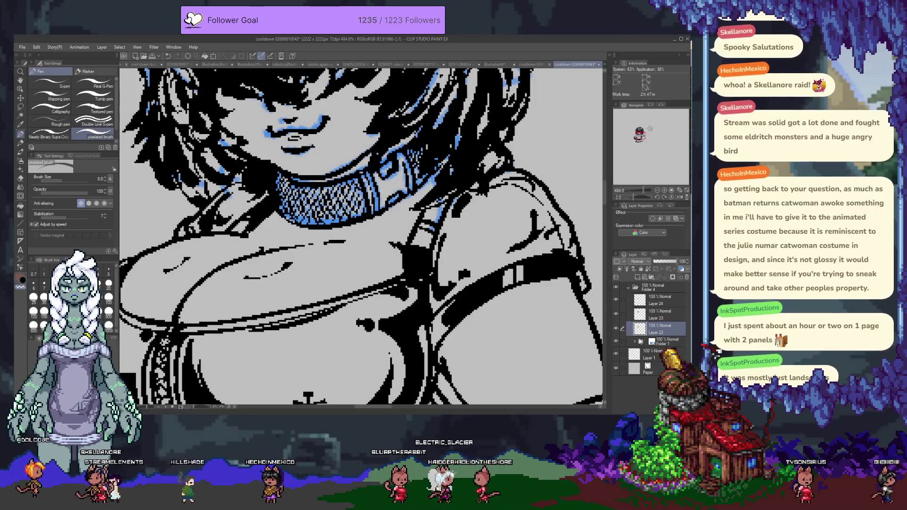
{"action": "left_click", "coordinate": [636, 342]}
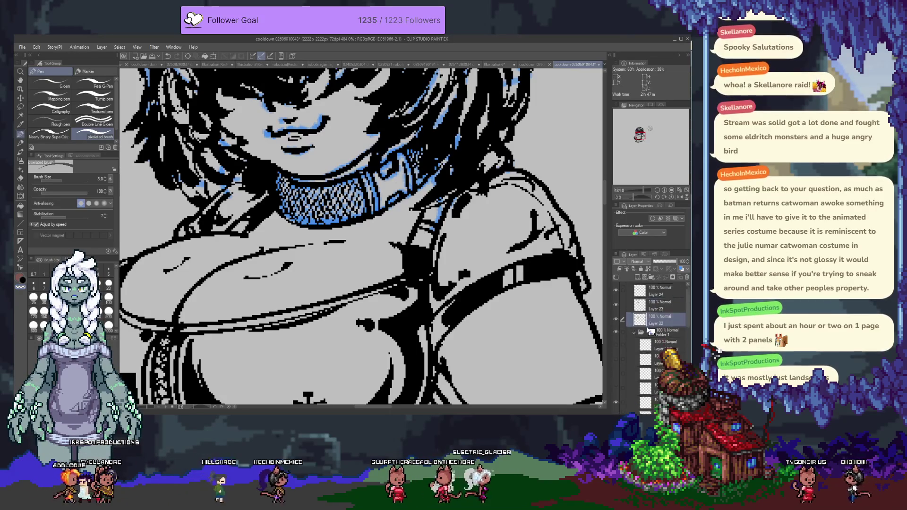
{"action": "scroll", "coordinate": [632, 341], "scroll_direction": "down", "scroll_amount": 3}
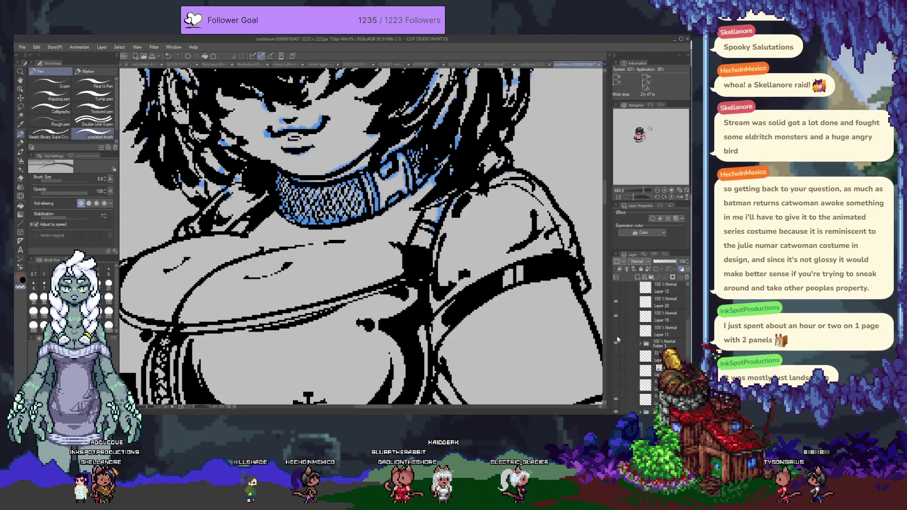
{"action": "scroll", "coordinate": [617, 337], "scroll_direction": "up", "scroll_amount": 2}
{"action": "scroll", "coordinate": [619, 330], "scroll_direction": "up", "scroll_amount": 2}
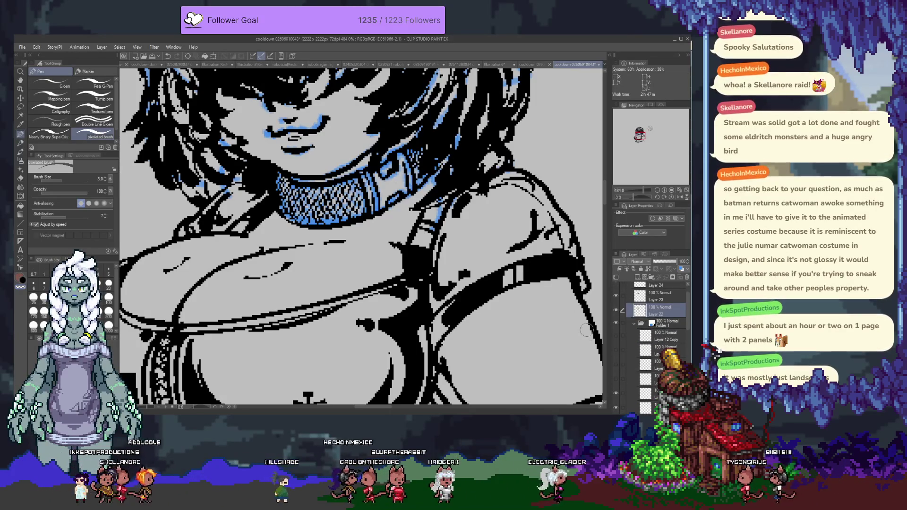
{"action": "scroll", "coordinate": [585, 330], "scroll_direction": "down", "scroll_amount": 3}
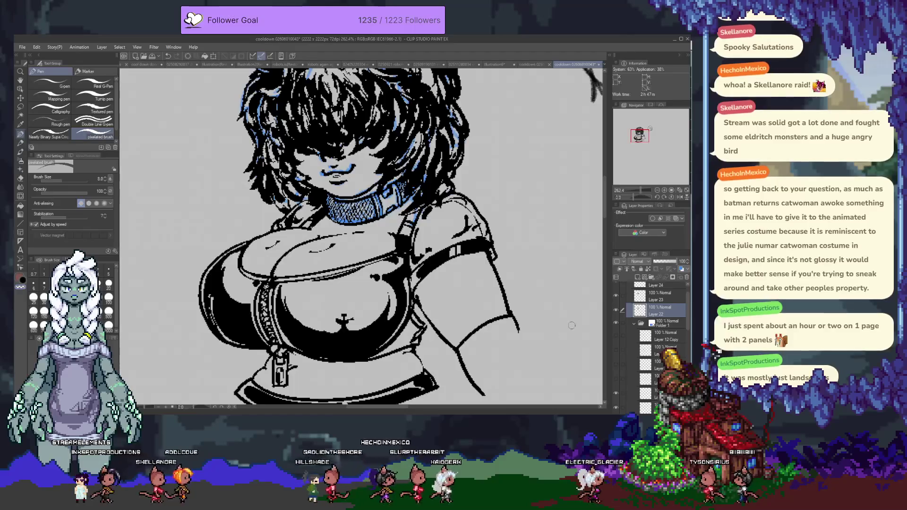
{"action": "left_click", "coordinate": [616, 322]}
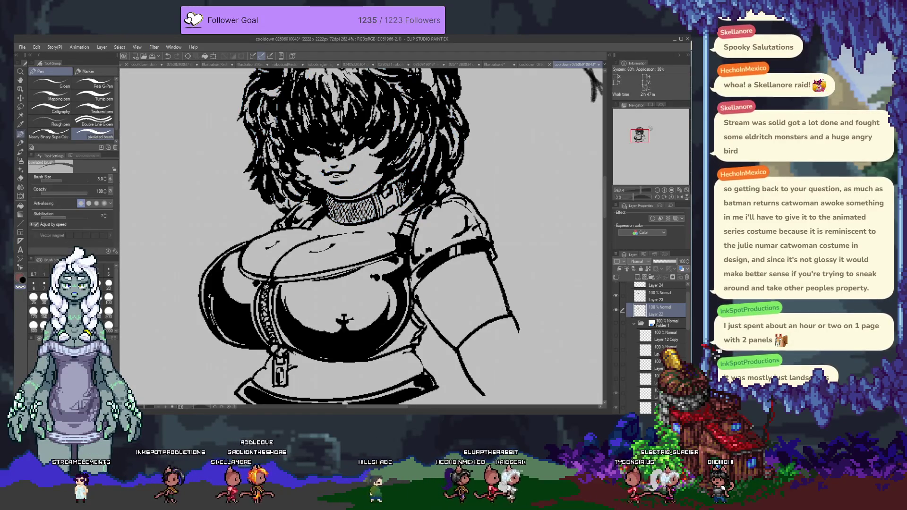
{"action": "scroll", "coordinate": [466, 268], "scroll_direction": "down", "scroll_amount": 2}
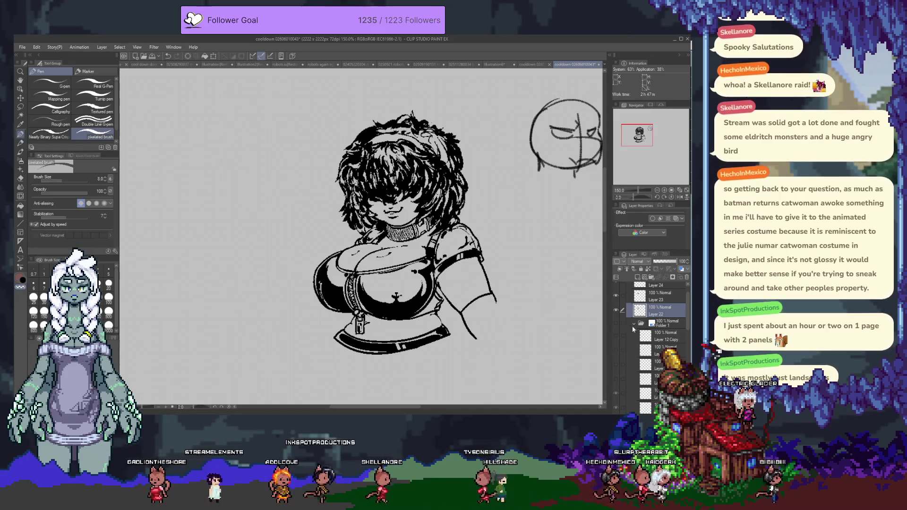
- Turn Folder 1 back on and make the blue legs and skirt sketch folder visible
{"action": "left_click", "coordinate": [616, 322]}
{"action": "scroll", "coordinate": [625, 336], "scroll_direction": "down", "scroll_amount": 3}
{"action": "scroll", "coordinate": [625, 350], "scroll_direction": "down", "scroll_amount": 2}
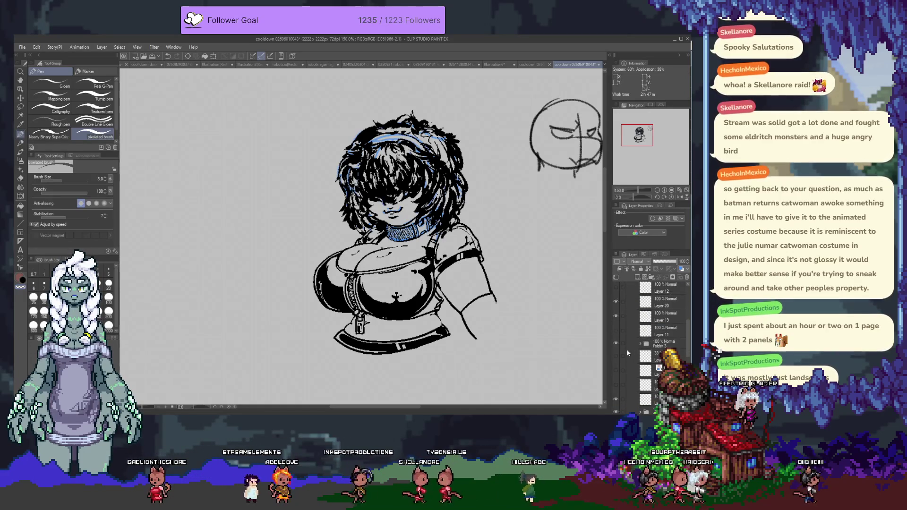
{"action": "scroll", "coordinate": [623, 348], "scroll_direction": "down", "scroll_amount": 2}
{"action": "scroll", "coordinate": [626, 353], "scroll_direction": "down", "scroll_amount": 2}
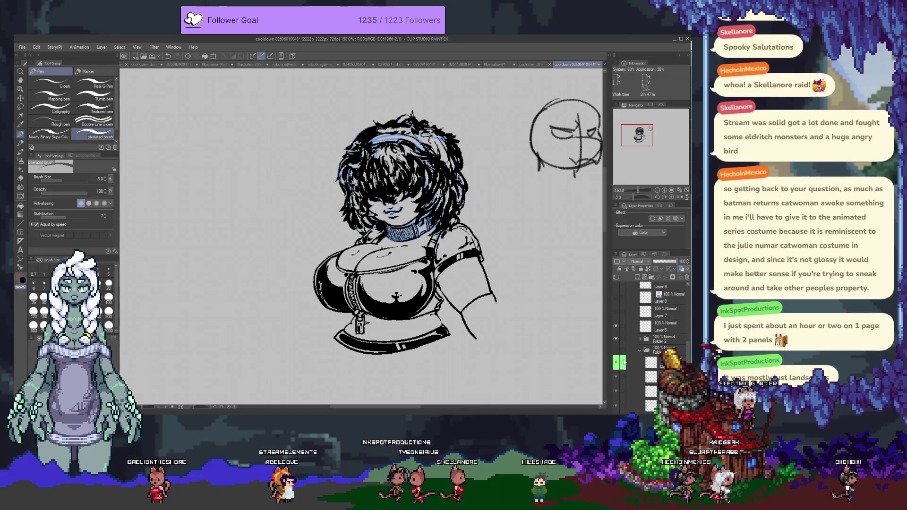
{"action": "left_click", "coordinate": [616, 350]}
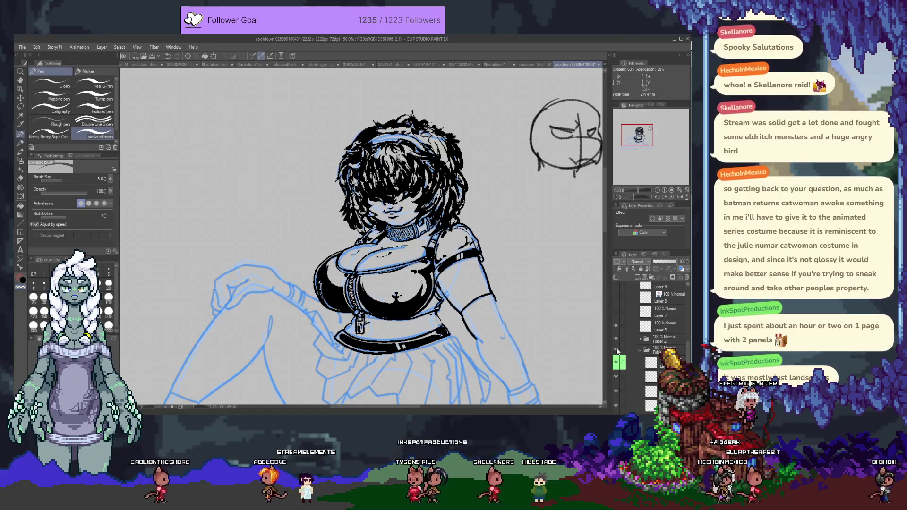
- Zoom in on the chest and skirt, briefly toggling the Layer 22 lineart to compare
{"action": "scroll", "coordinate": [476, 297], "scroll_direction": "up", "scroll_amount": 2}
{"action": "scroll", "coordinate": [476, 296], "scroll_direction": "up", "scroll_amount": 2}
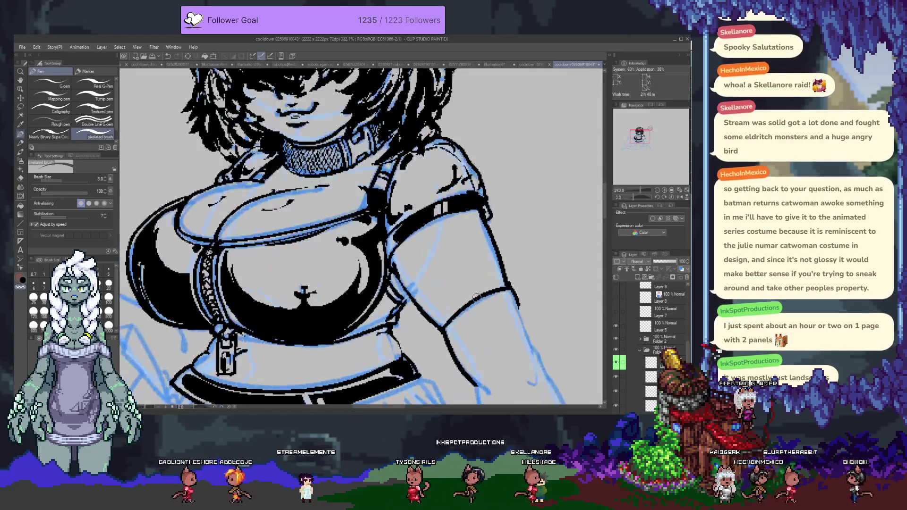
{"action": "left_click_drag", "start_coordinate": [346, 296], "coordinate": [400, 230]}
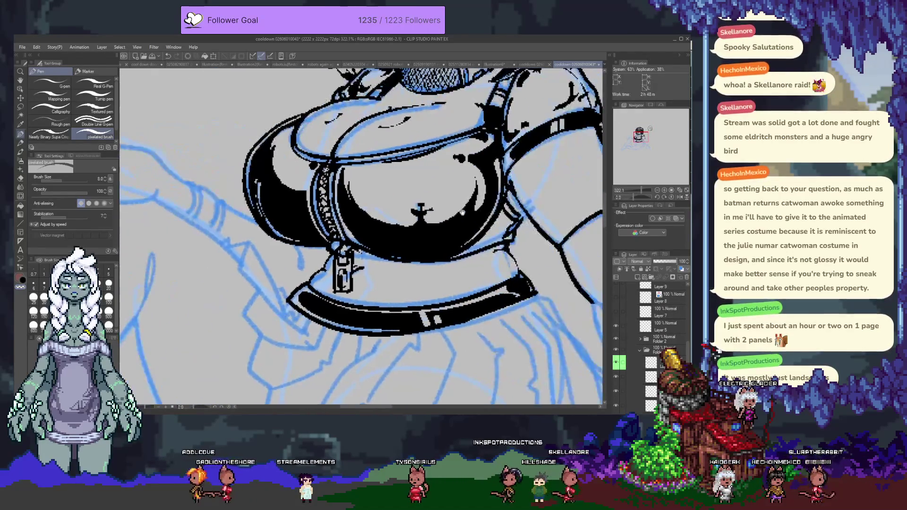
{"action": "scroll", "coordinate": [647, 293], "scroll_direction": "up", "scroll_amount": 3}
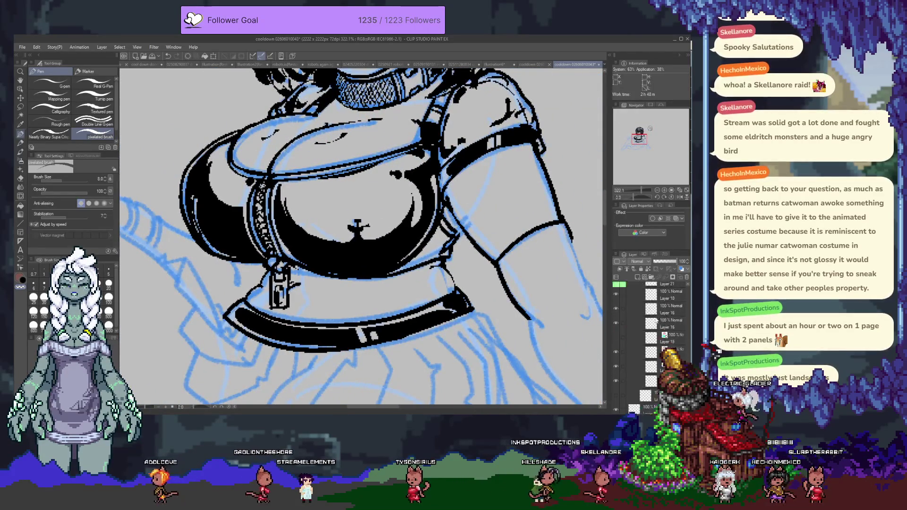
{"action": "scroll", "coordinate": [654, 318], "scroll_direction": "up", "scroll_amount": 5}
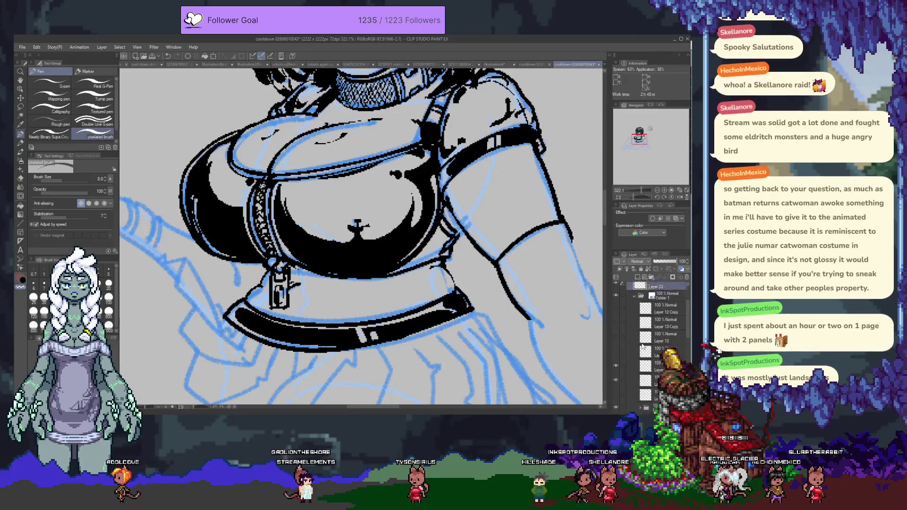
{"action": "left_click", "coordinate": [615, 328]}
{"action": "left_click", "coordinate": [615, 327]}
{"action": "mouse_move", "coordinate": [317, 300]}
{"action": "left_mouse_down"}
{"action": "mouse_move", "coordinate": [353, 271]}
{"action": "mouse_move", "coordinate": [500, 263]}
{"action": "left_mouse_up"}
- Bring the arm into view and ink the forearm's top edge with the pixelated brush
{"action": "key", "text": "p"}
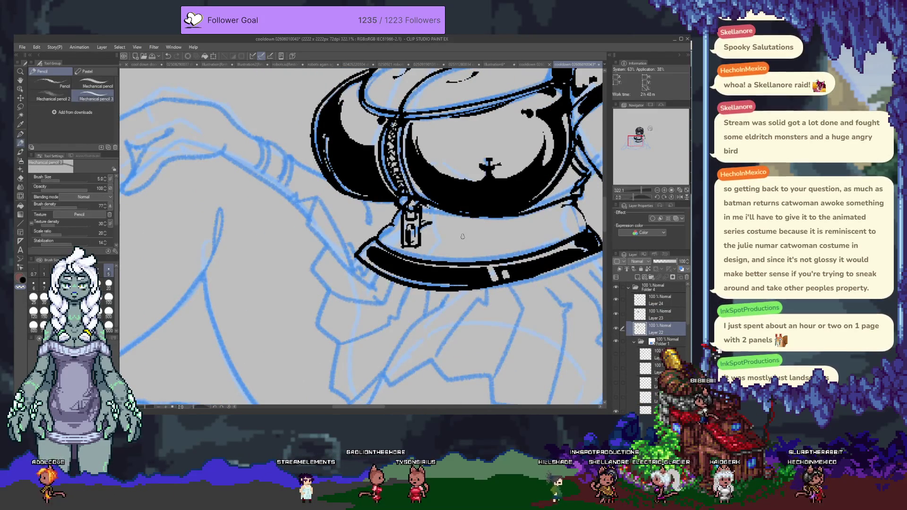
{"action": "left_click_drag", "start_coordinate": [260, 155], "coordinate": [274, 184]}
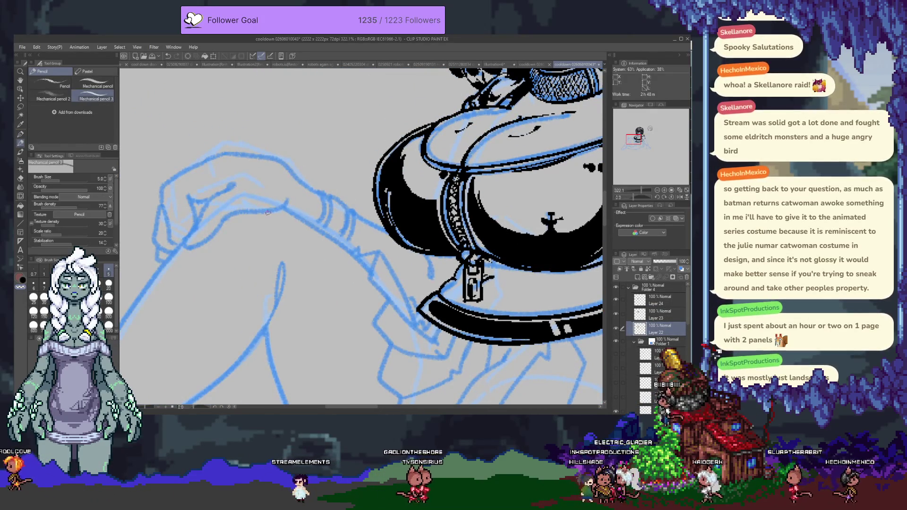
{"action": "key", "text": "p"}
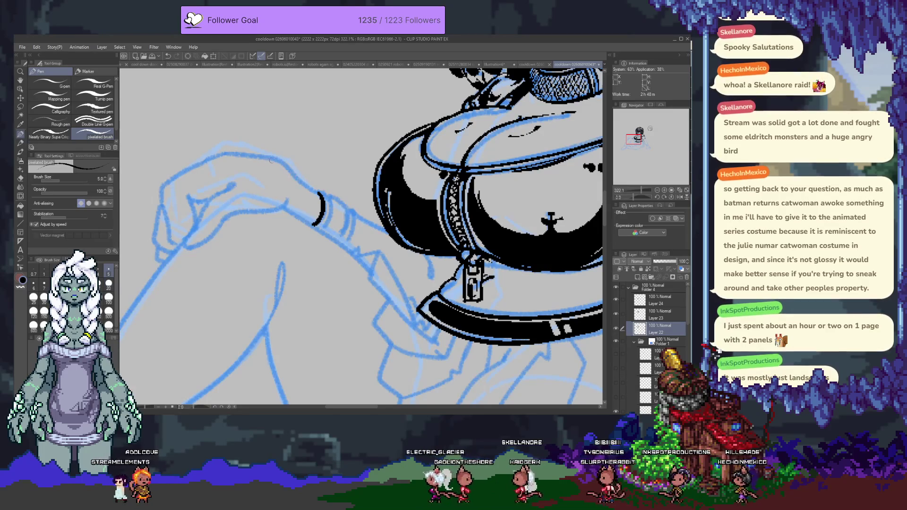
{"action": "left_click_drag", "start_coordinate": [246, 155], "coordinate": [328, 196]}
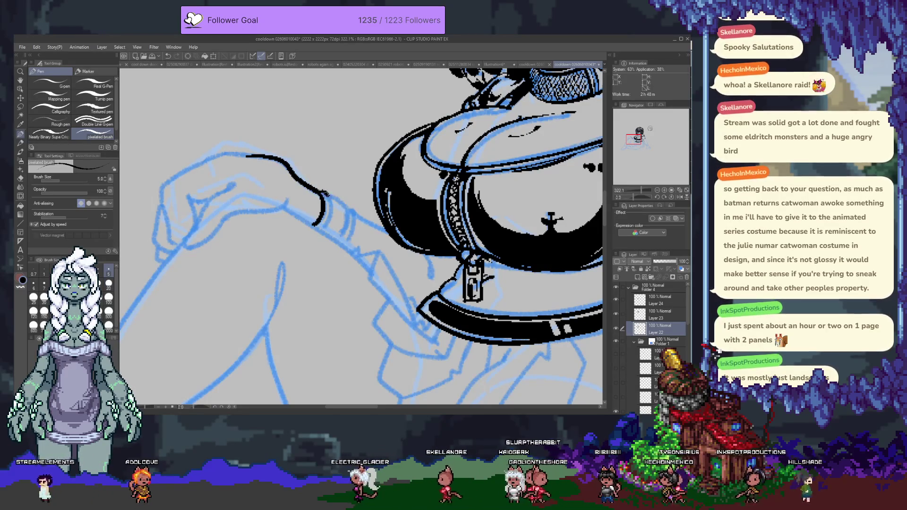
- Ink the wrist band edges, redrawing the line from the wrist band toward the body
{"action": "mouse_move", "coordinate": [321, 230]}
{"action": "left_mouse_down"}
{"action": "mouse_move", "coordinate": [326, 194]}
{"action": "mouse_move", "coordinate": [341, 245]}
{"action": "left_mouse_up"}
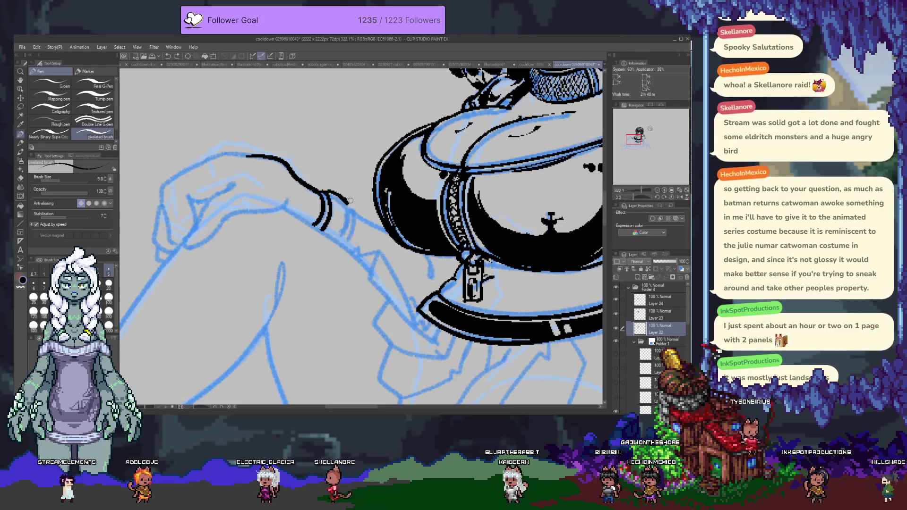
{"action": "left_click_drag", "start_coordinate": [340, 191], "coordinate": [346, 249]}
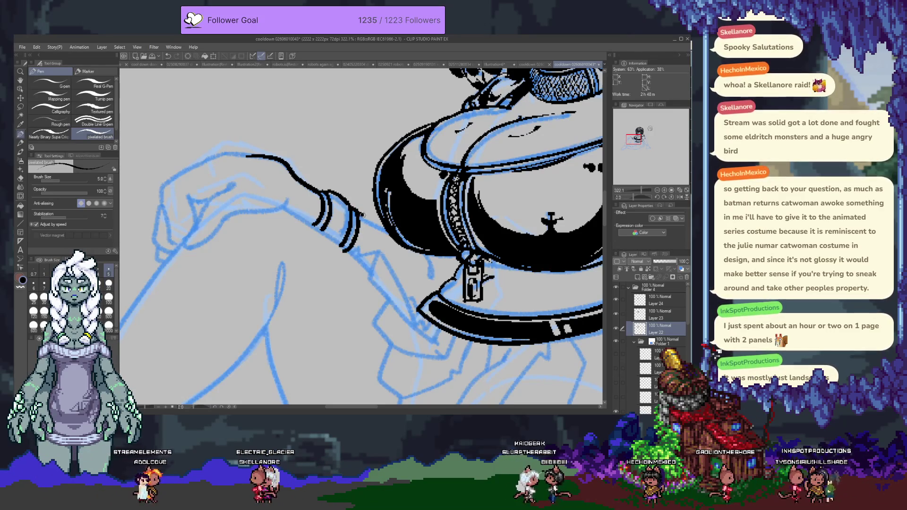
{"action": "key", "text": "ctrl+z"}
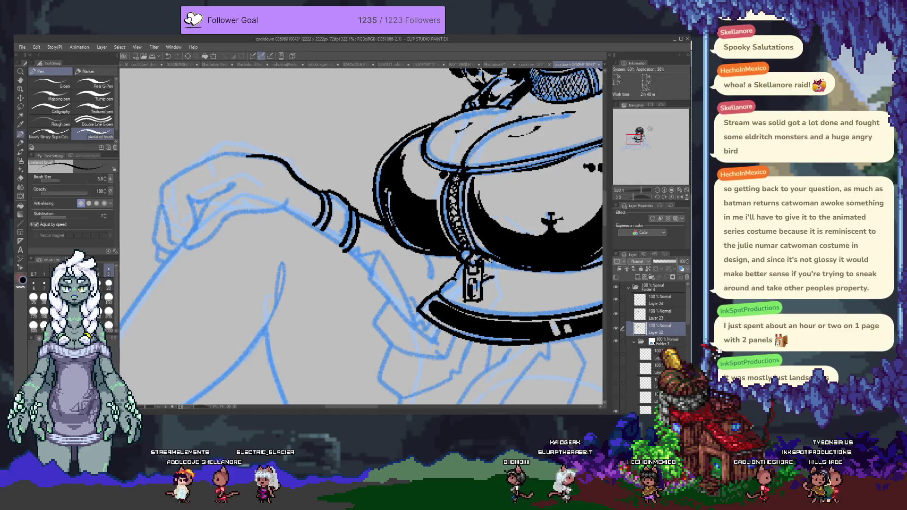
{"action": "left_click_drag", "start_coordinate": [356, 214], "coordinate": [385, 226]}
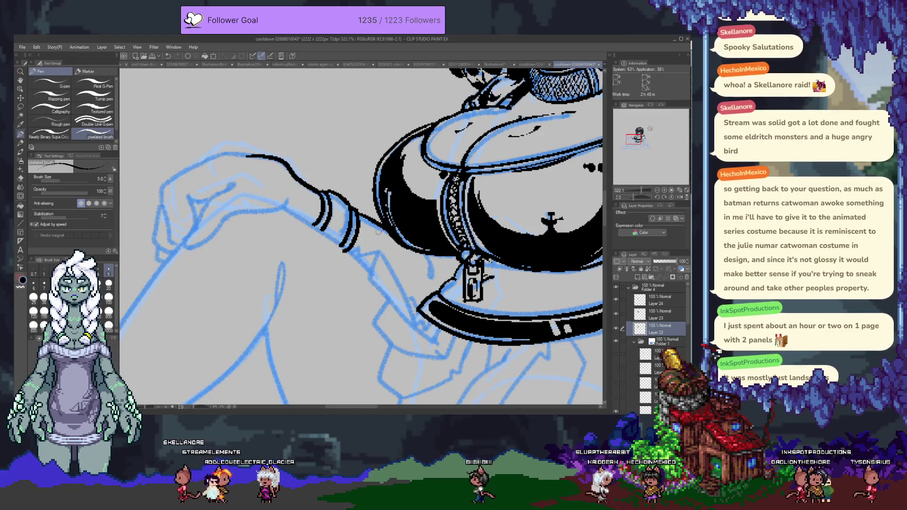
{"action": "left_click", "coordinate": [50, 137]}
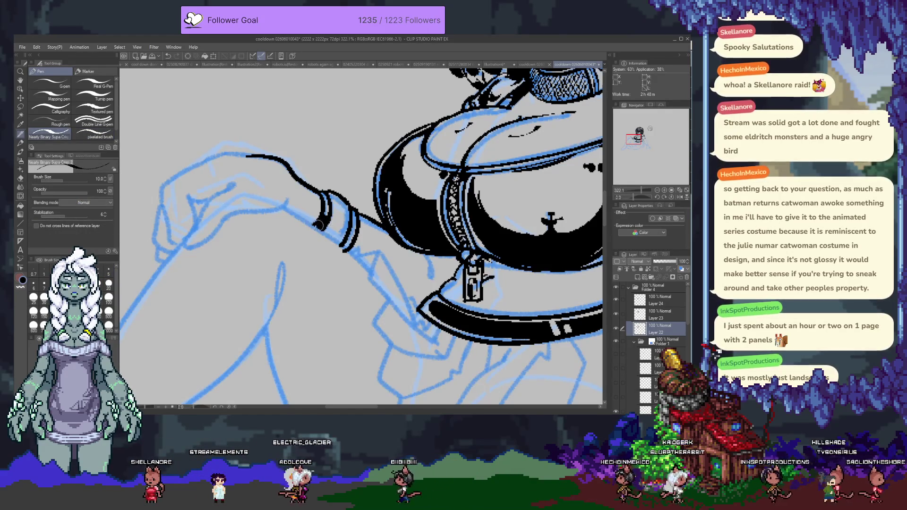
- Ink the lower wrist band edge, the sleeve cuff and the top outline of the hand
{"action": "left_click_drag", "start_coordinate": [317, 226], "coordinate": [334, 235]}
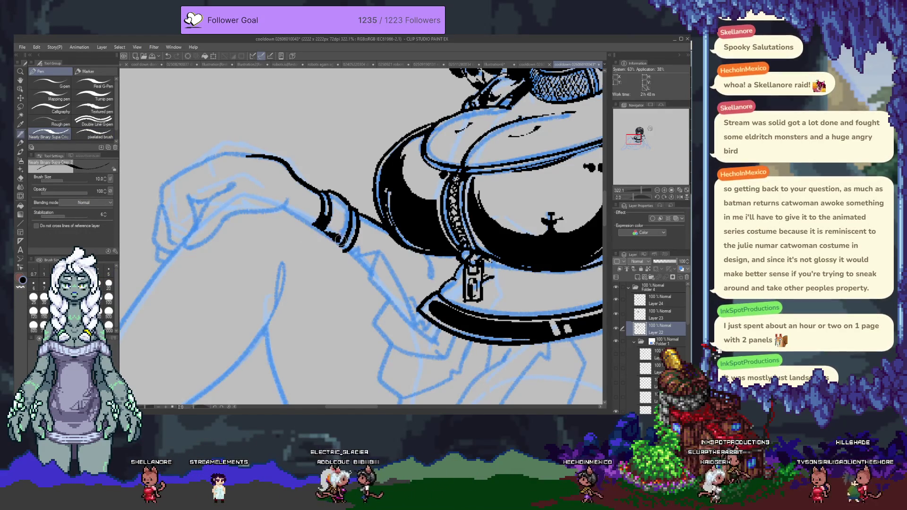
{"action": "left_click_drag", "start_coordinate": [340, 240], "coordinate": [351, 245]}
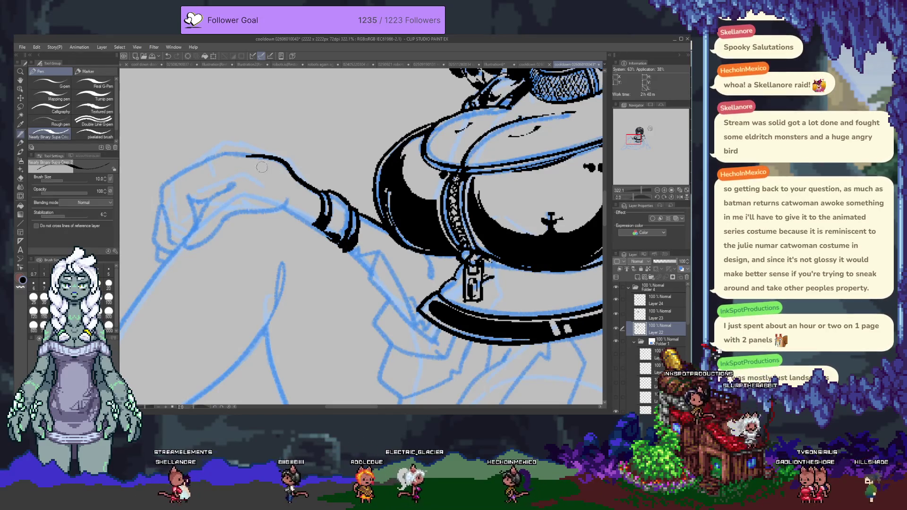
{"action": "left_click_drag", "start_coordinate": [287, 205], "coordinate": [277, 213]}
{"action": "mouse_move", "coordinate": [209, 236]}
{"action": "left_mouse_down"}
{"action": "mouse_move", "coordinate": [224, 221]}
{"action": "mouse_move", "coordinate": [293, 200]}
{"action": "left_mouse_up"}
{"action": "key", "text": "ctrl+z"}
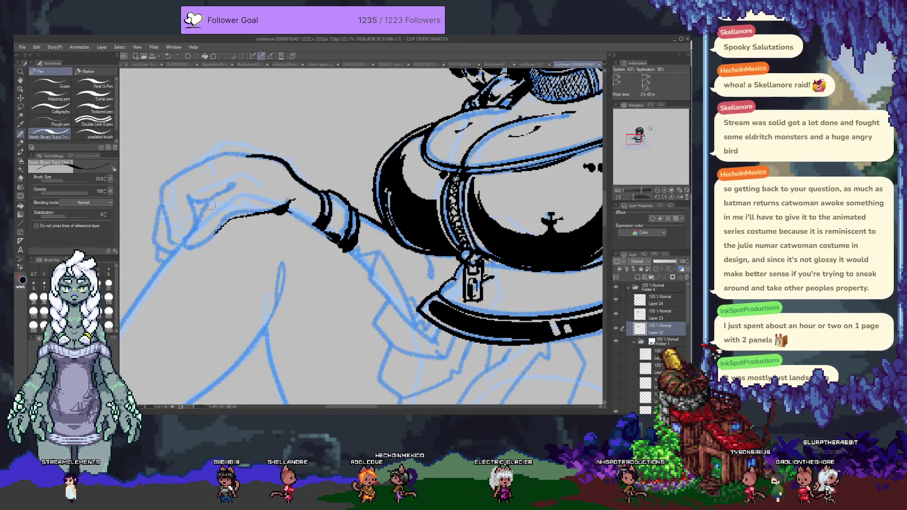
{"action": "mouse_move", "coordinate": [204, 213]}
{"action": "left_mouse_down"}
{"action": "mouse_move", "coordinate": [235, 185]}
{"action": "mouse_move", "coordinate": [184, 196]}
{"action": "mouse_move", "coordinate": [194, 230]}
{"action": "mouse_move", "coordinate": [220, 220]}
{"action": "left_mouse_up"}
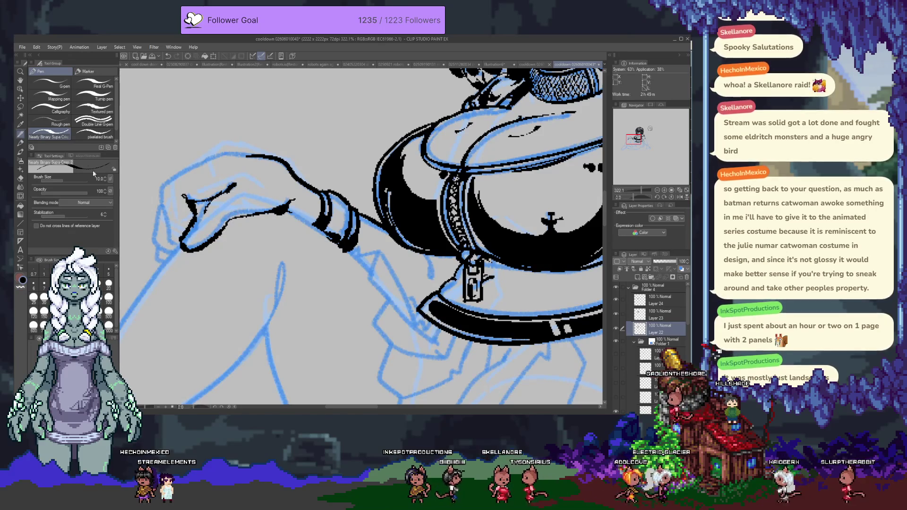
{"action": "left_click", "coordinate": [87, 137]}
- Replace the lower hand strokes with cleaner lines along the hand's lower edge
{"action": "key", "text": "ctrl+z"}
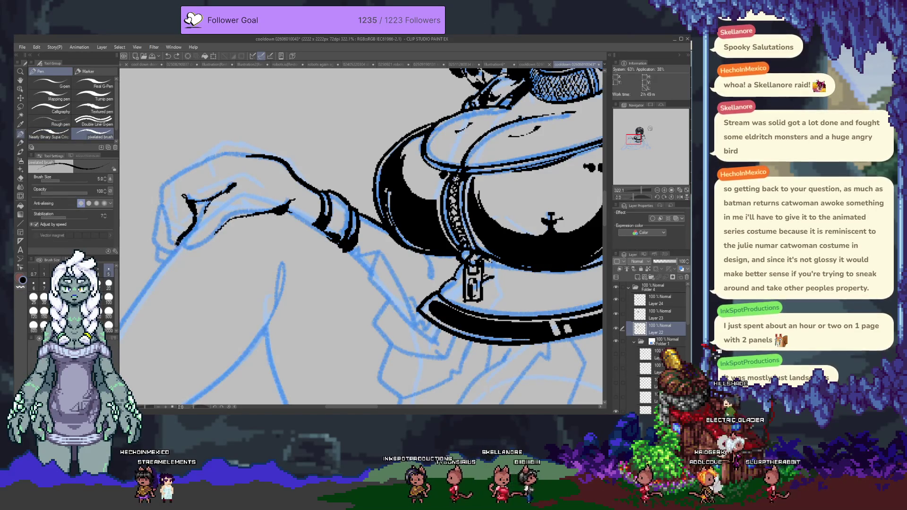
{"action": "key", "text": "ctrl+z"}
{"action": "mouse_move", "coordinate": [186, 203]}
{"action": "left_mouse_down"}
{"action": "mouse_move", "coordinate": [192, 227]}
{"action": "mouse_move", "coordinate": [216, 234]}
{"action": "mouse_move", "coordinate": [238, 215]}
{"action": "left_mouse_up"}
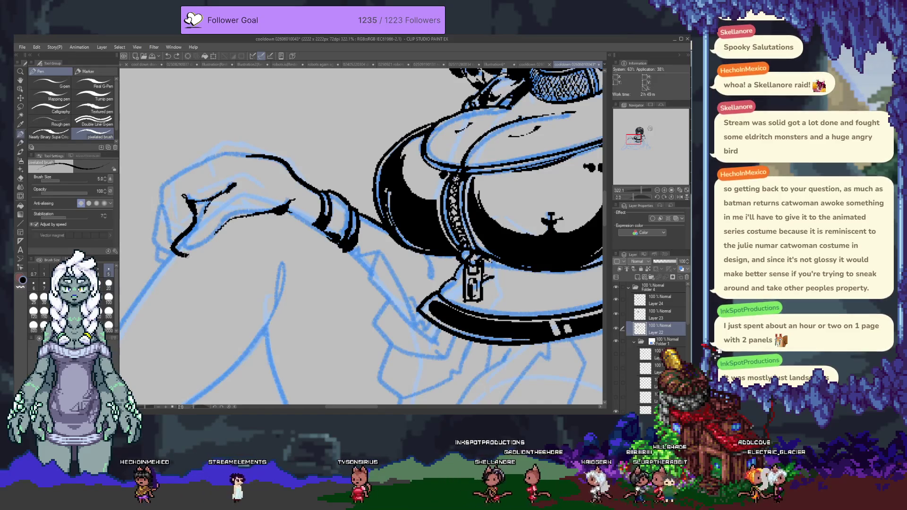
{"action": "left_click_drag", "start_coordinate": [185, 256], "coordinate": [216, 240]}
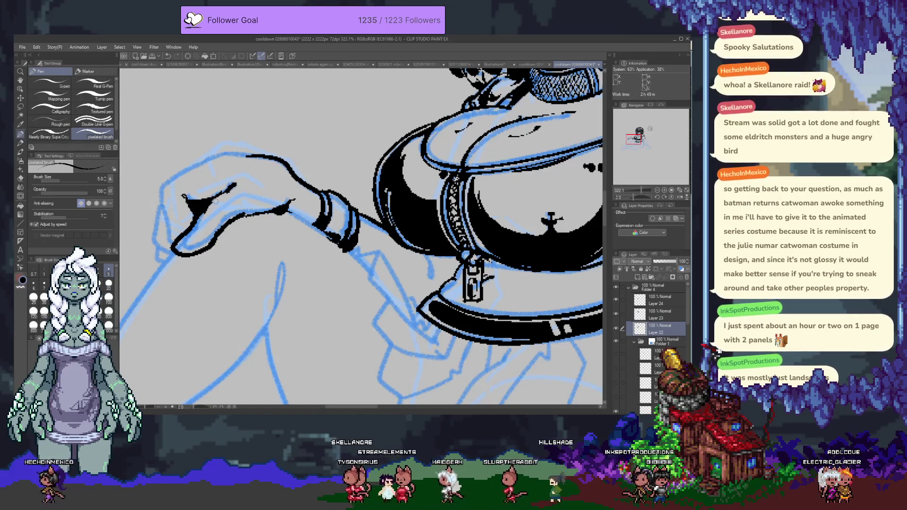
- Redraw the thin line across the hand and the hand's top edge with a thicker line
{"action": "key", "text": "ctrl+z"}
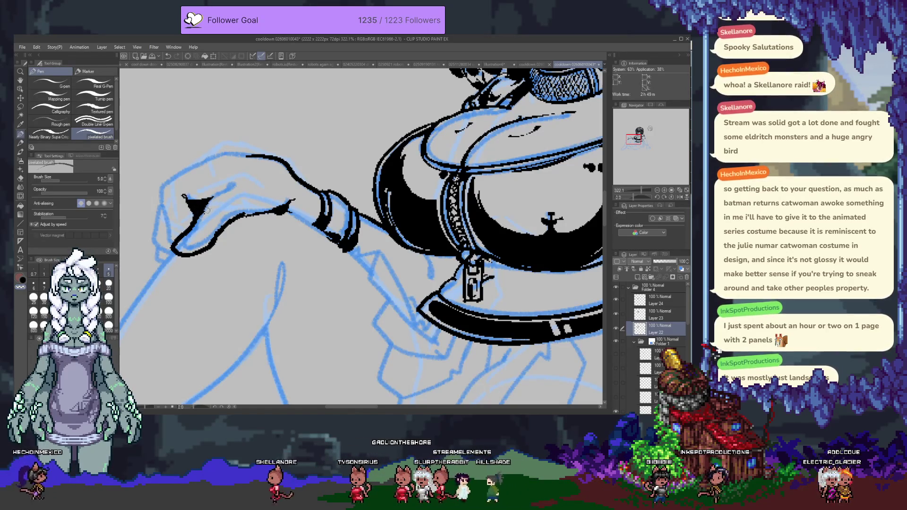
{"action": "mouse_move", "coordinate": [201, 203]}
{"action": "left_mouse_down"}
{"action": "mouse_move", "coordinate": [230, 185]}
{"action": "mouse_move", "coordinate": [199, 211]}
{"action": "left_mouse_up"}
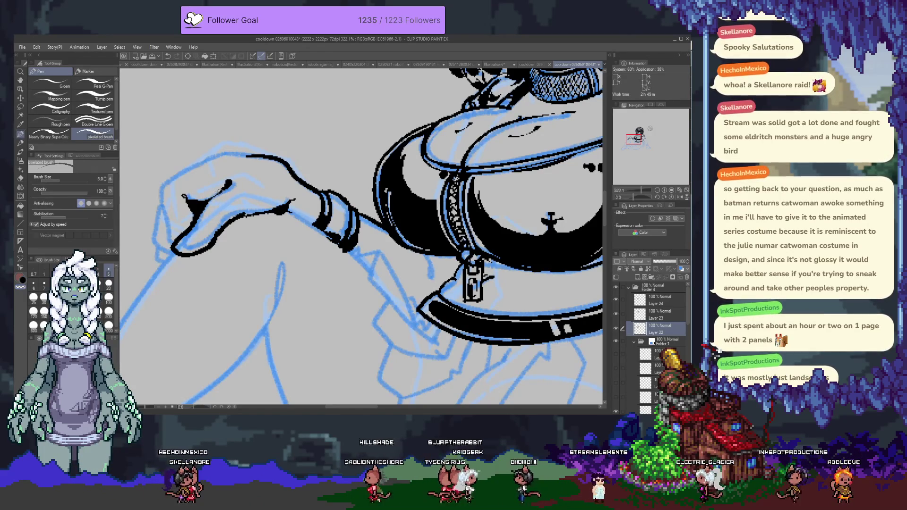
{"action": "key", "text": "ctrl+z"}
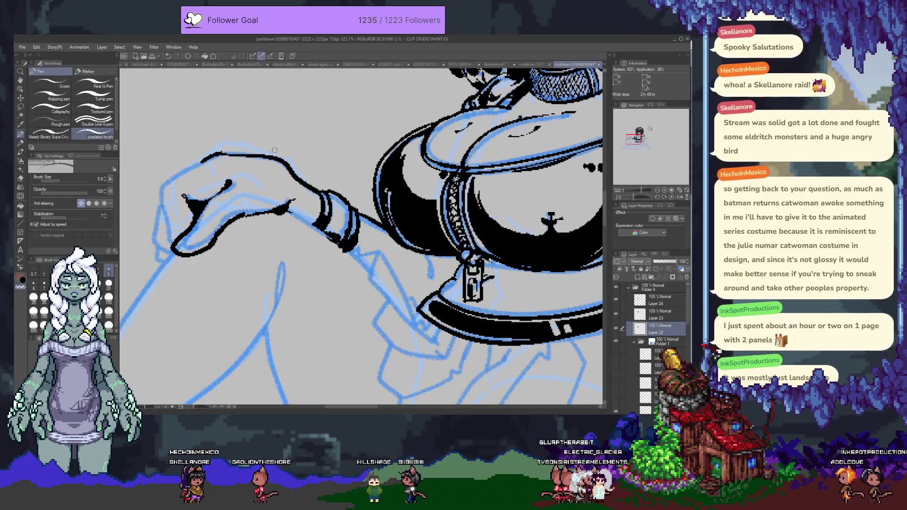
{"action": "left_click_drag", "start_coordinate": [208, 157], "coordinate": [262, 152]}
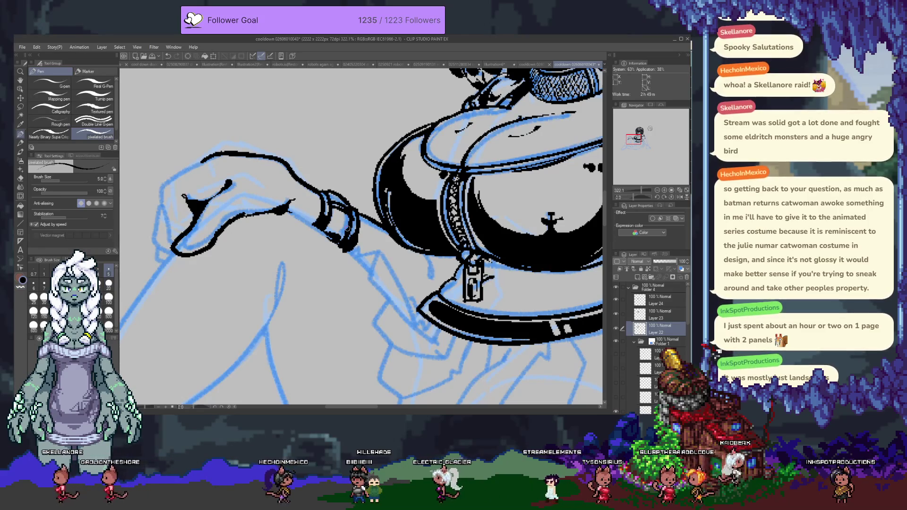
{"action": "scroll", "coordinate": [361, 236], "scroll_direction": "down", "scroll_amount": 3}
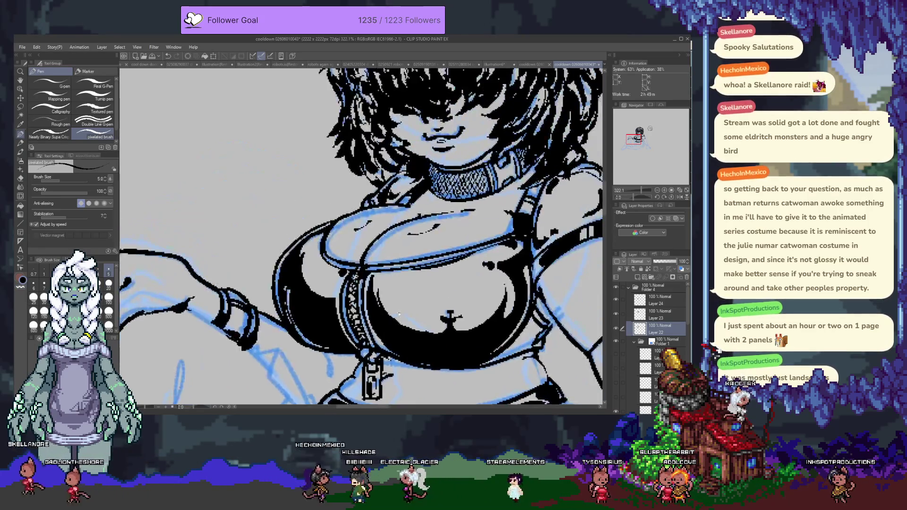
- Ink three black strokes from the belt's left end down along the jacket edge over the blue skirt sketch
{"action": "scroll", "coordinate": [362, 236], "scroll_direction": "up", "scroll_amount": 3}
{"action": "left_click_drag", "start_coordinate": [276, 213], "coordinate": [269, 202]}
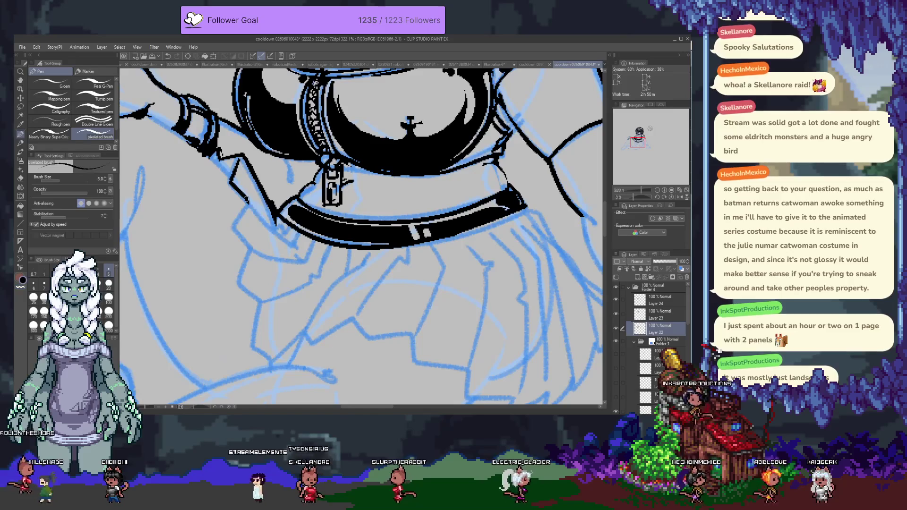
{"action": "left_click_drag", "start_coordinate": [245, 206], "coordinate": [232, 226]}
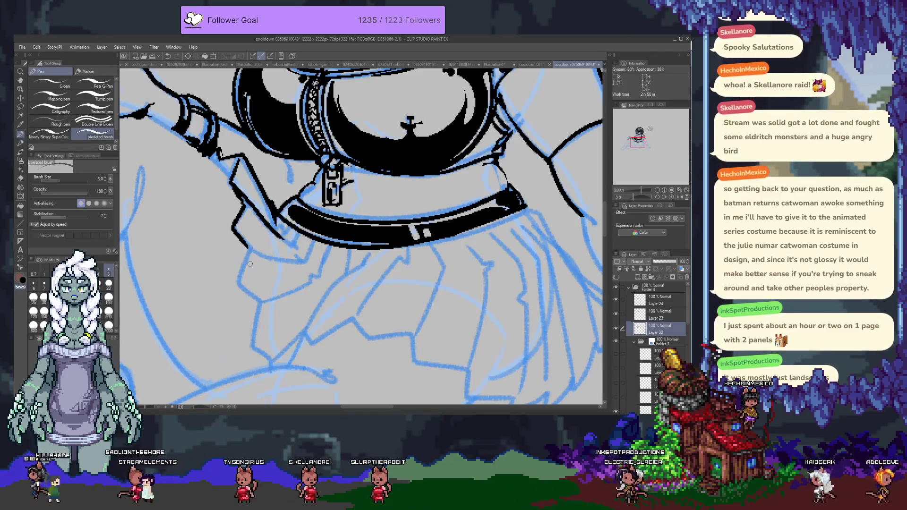
{"action": "mouse_move", "coordinate": [249, 248]}
{"action": "left_mouse_down"}
{"action": "mouse_move", "coordinate": [240, 288]}
{"action": "mouse_move", "coordinate": [289, 156]}
{"action": "mouse_move", "coordinate": [279, 192]}
{"action": "left_mouse_up"}
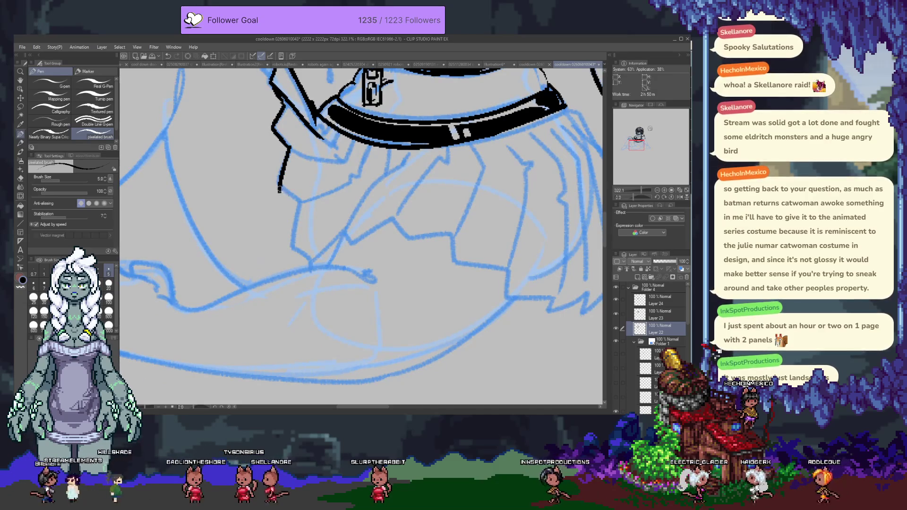
- Extend the jacket edge downward with a left-curving line, then continue the hem down to the right
{"action": "left_click_drag", "start_coordinate": [303, 204], "coordinate": [301, 251]}
{"action": "key", "text": "ctrl+z"}
{"action": "left_click_drag", "start_coordinate": [302, 203], "coordinate": [296, 246]}
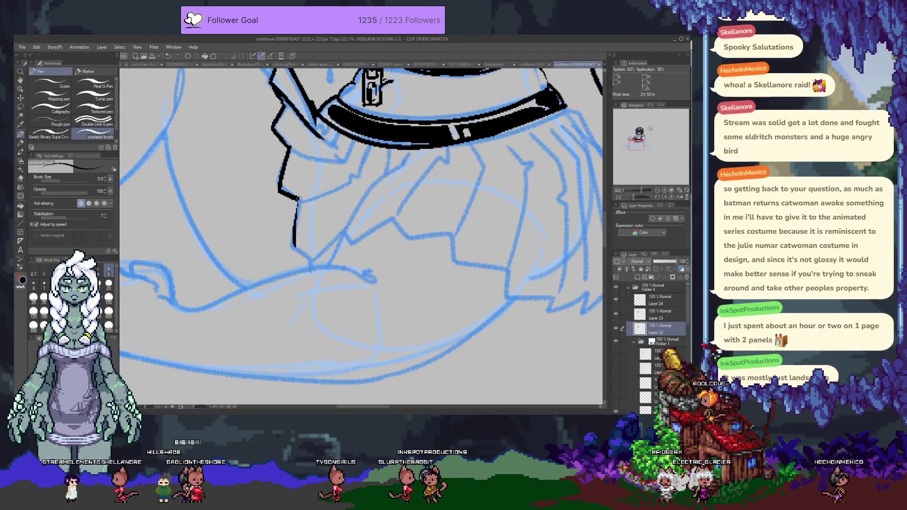
{"action": "left_click_drag", "start_coordinate": [295, 246], "coordinate": [319, 268]}
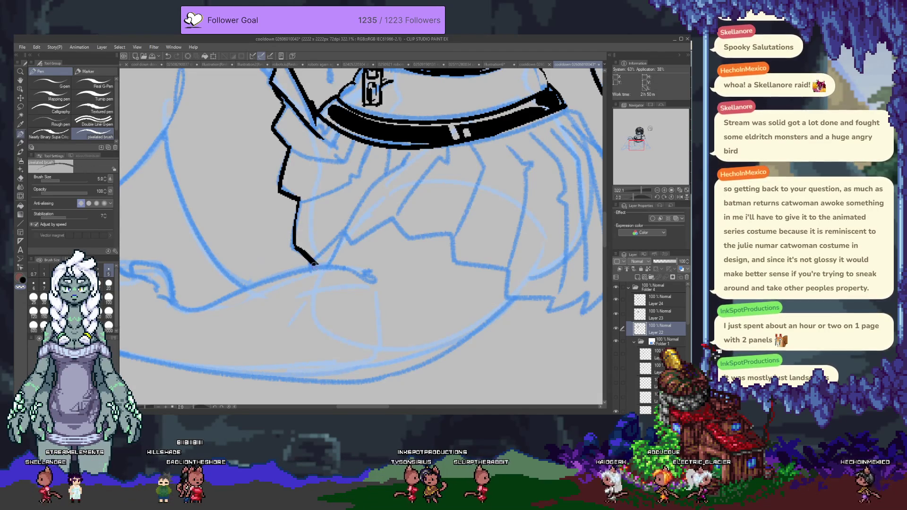
- Ink the curved flap edge under the belt and add a small mark at the belt's left end
{"action": "left_click_drag", "start_coordinate": [300, 198], "coordinate": [353, 176]}
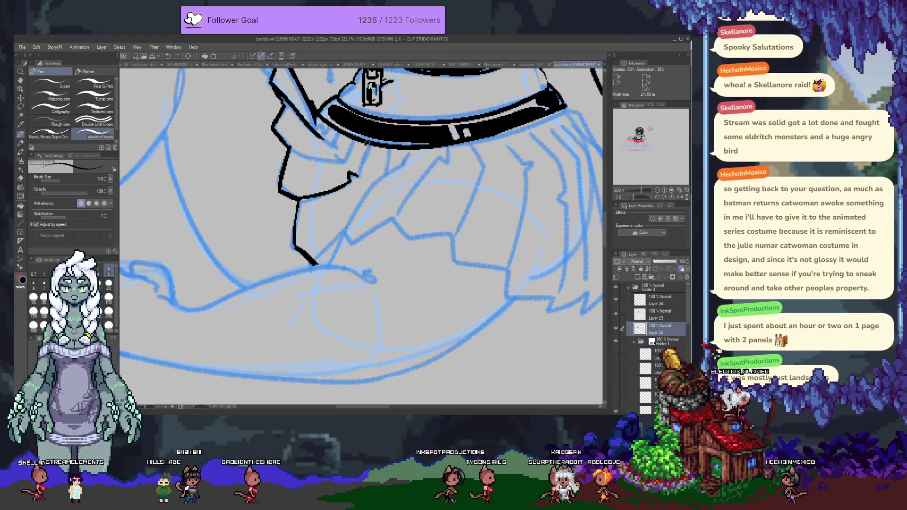
{"action": "key", "text": "ctrl+z"}
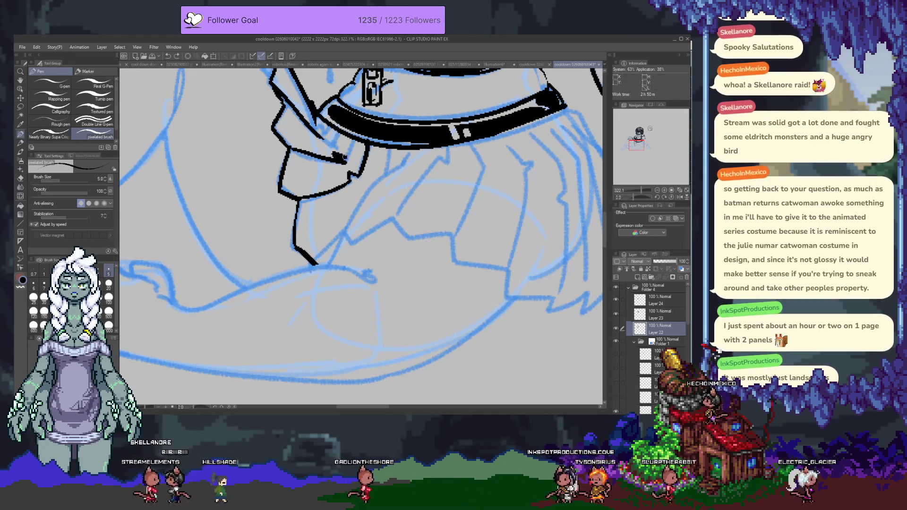
{"action": "left_click_drag", "start_coordinate": [288, 148], "coordinate": [340, 144]}
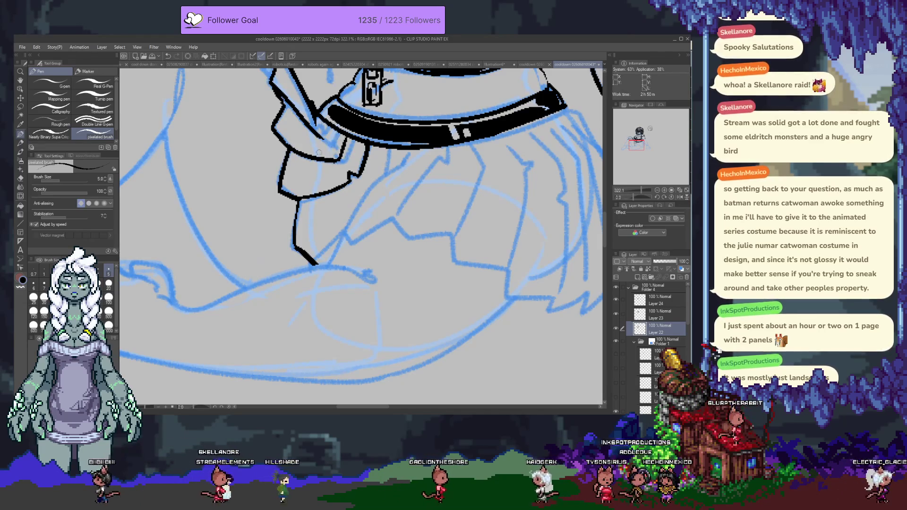
{"action": "key", "text": "ctrl+y"}
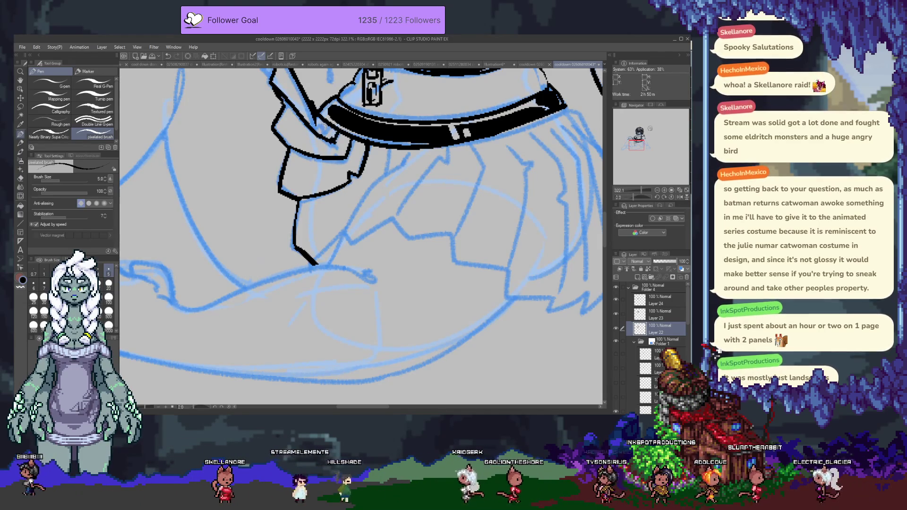
{"action": "left_click_drag", "start_coordinate": [325, 125], "coordinate": [335, 138]}
{"action": "scroll", "coordinate": [329, 128], "scroll_direction": "up", "scroll_amount": 3}
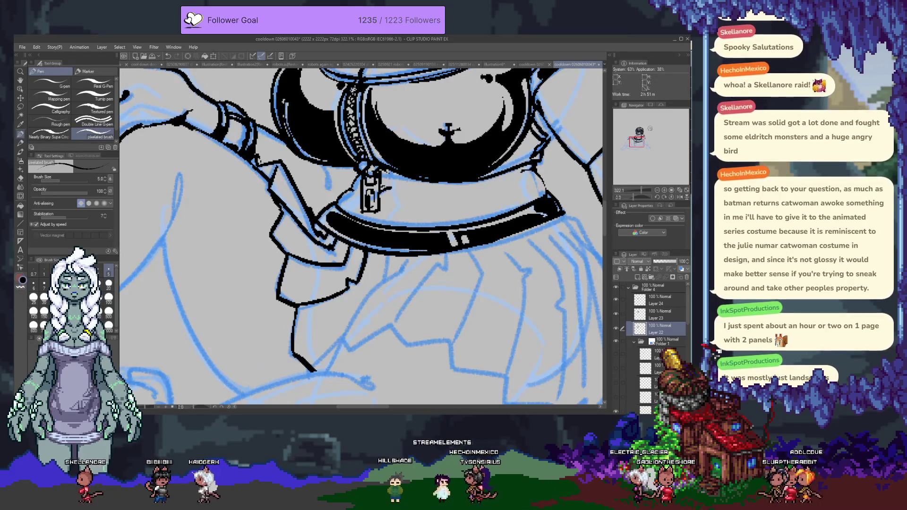
- Retrace the hand's lower outline, linking the arm's underside to the jacket edge beside the strap
{"action": "left_click_drag", "start_coordinate": [293, 180], "coordinate": [385, 180]}
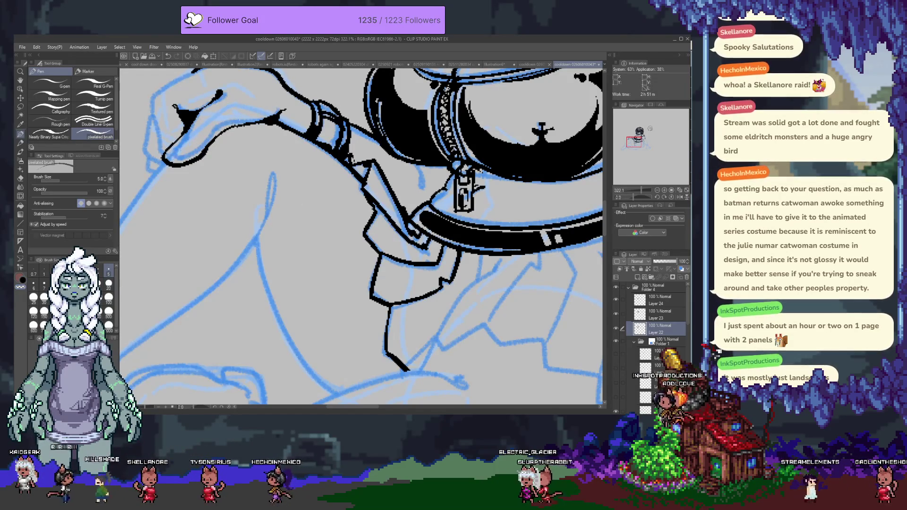
{"action": "left_click_drag", "start_coordinate": [178, 167], "coordinate": [206, 144]}
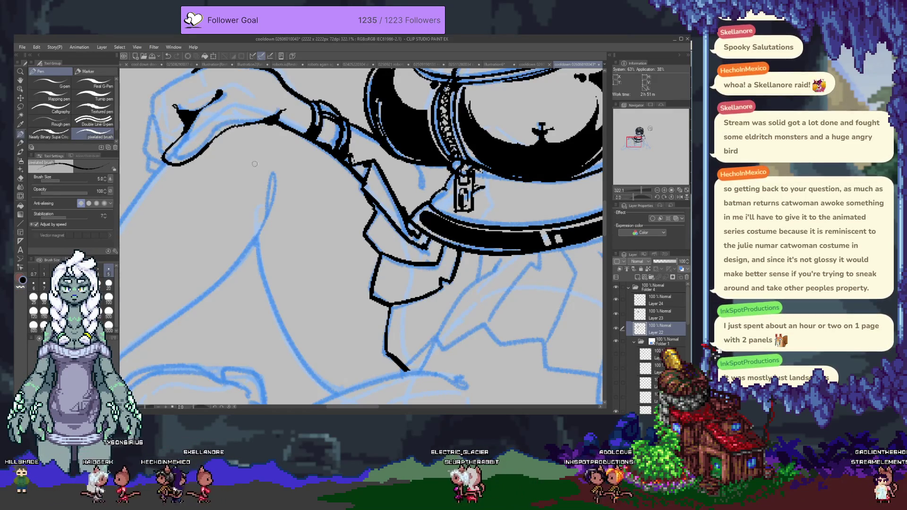
{"action": "left_click_drag", "start_coordinate": [229, 116], "coordinate": [240, 182]}
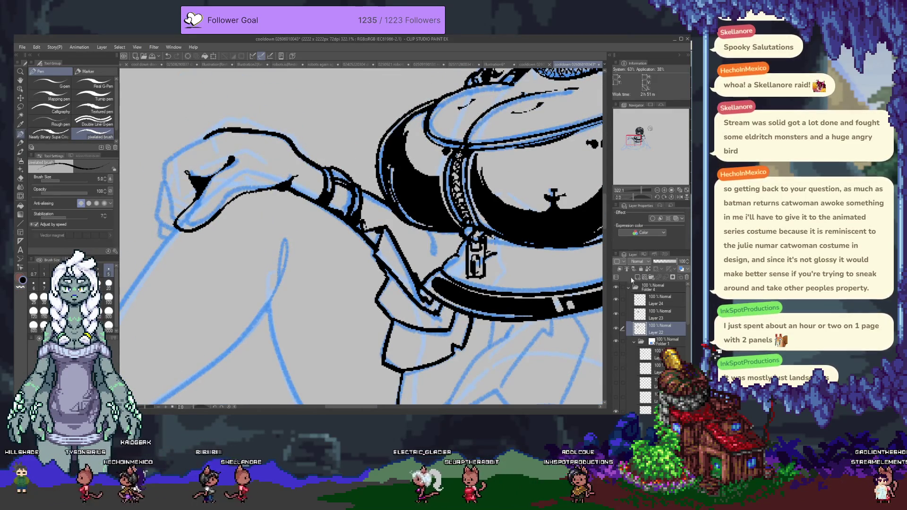
- Briefly hide and reshow Layer 24, then make it the working layer
{"action": "left_click", "coordinate": [616, 299]}
{"action": "left_click", "coordinate": [615, 299]}
{"action": "left_click", "coordinate": [656, 300]}
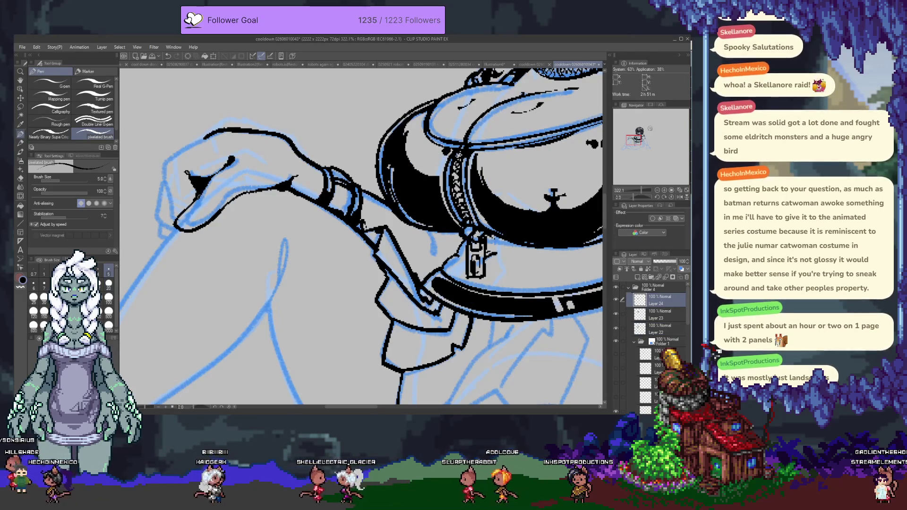